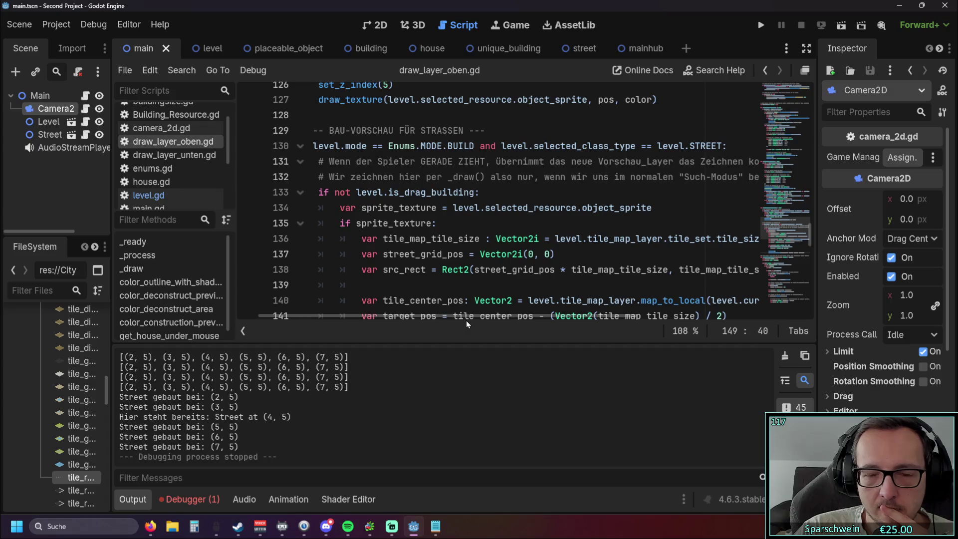
In level.gd, replace the old update_drag_preview/clear_drag_preview code with the pasted new version
key("alt+Tab")
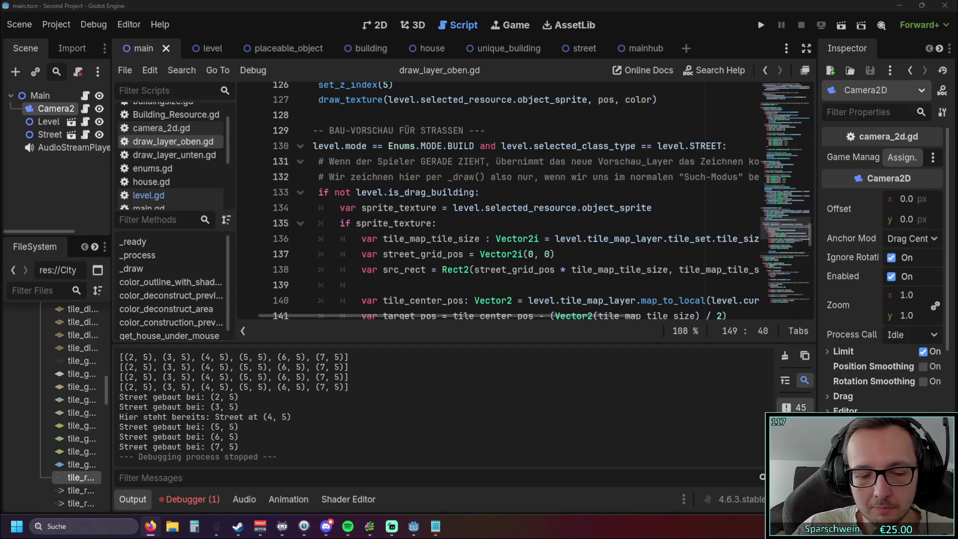
scroll(175, 145, "down", 4)
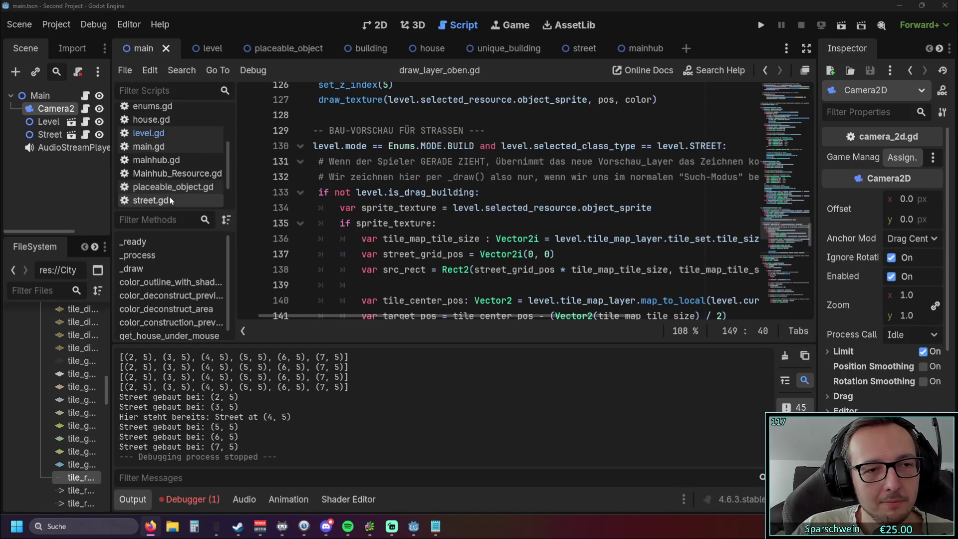
scroll(174, 144, "up", 4)
left_click(148, 153)
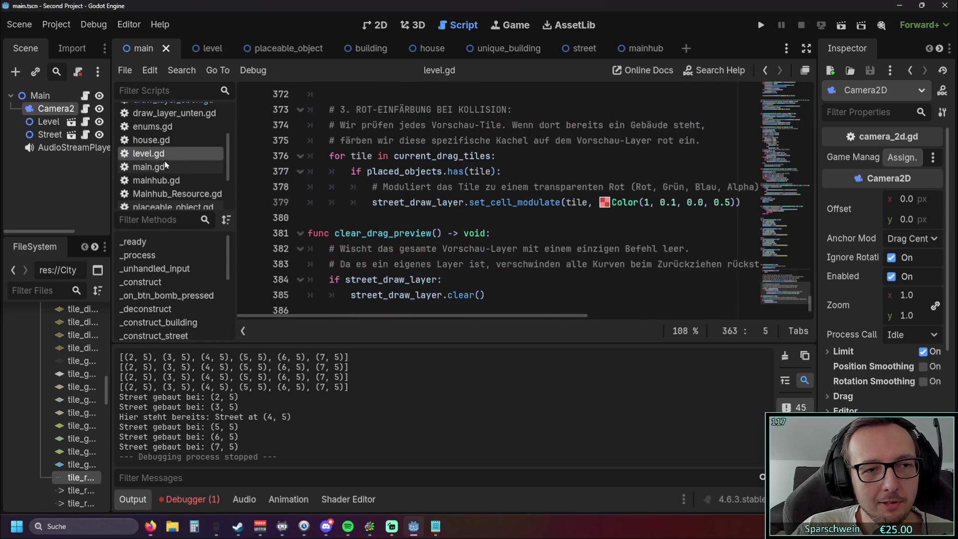
mouse_move(506, 292)
left_mouse_down()
mouse_move(318, 242)
mouse_move(300, 231)
mouse_move(289, 184)
left_mouse_up()
key("ctrl+v")
Scroll through the pasted drag-preview code to check it, then return to the browser
scroll(514, 223, "up", 7)
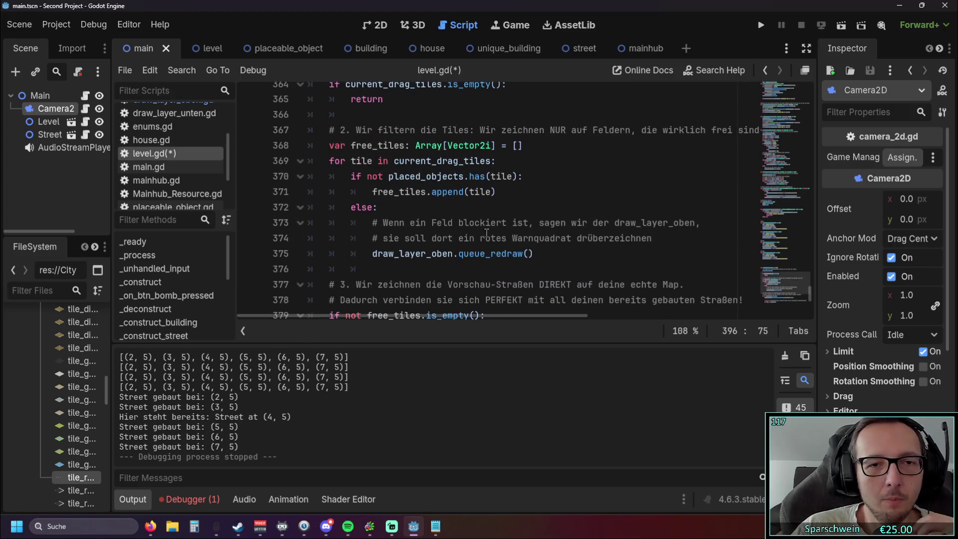
scroll(514, 223, "up", 1)
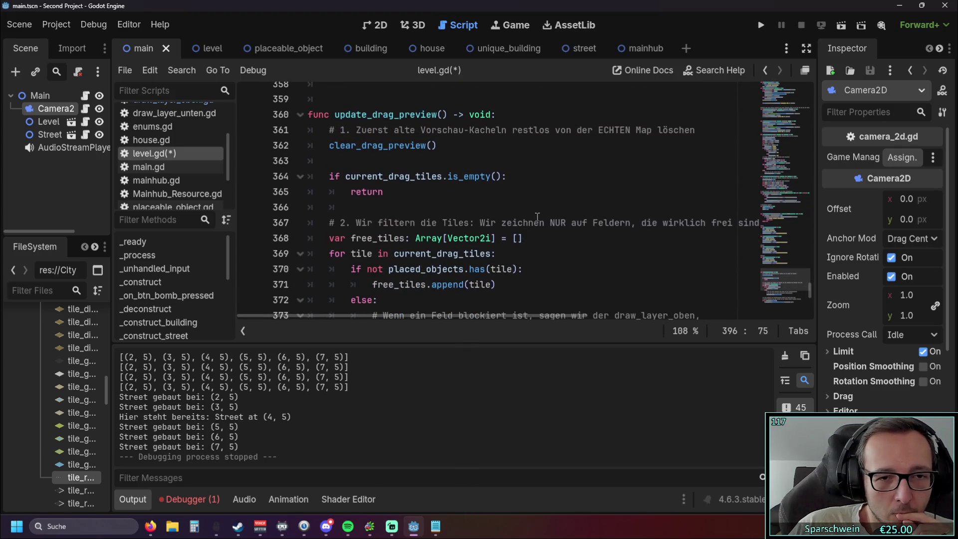
scroll(529, 205, "down", 6)
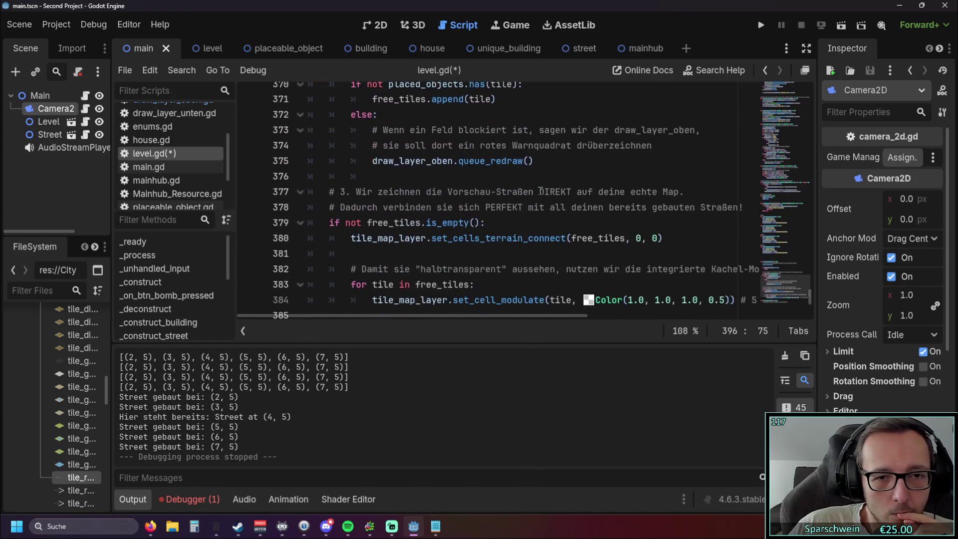
scroll(539, 195, "down", 2)
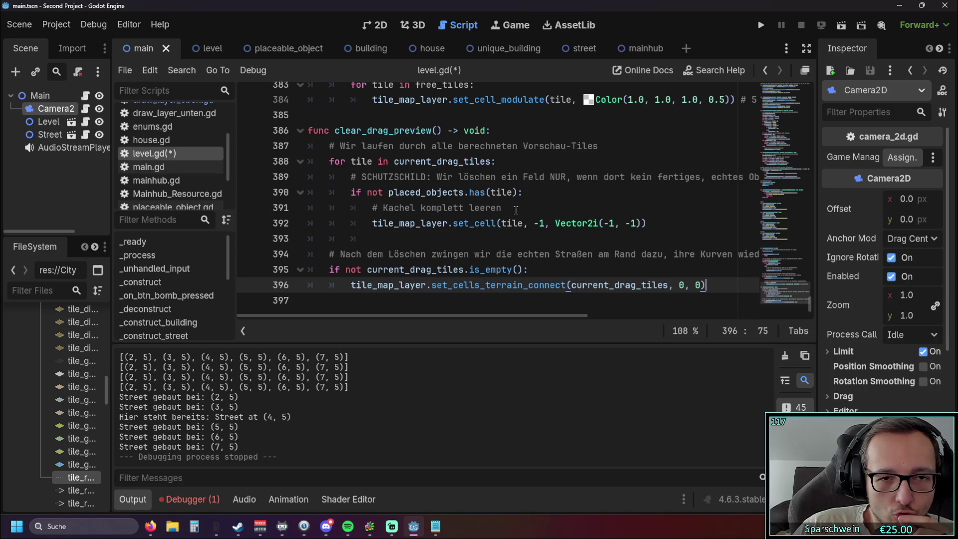
key("alt+Tab")
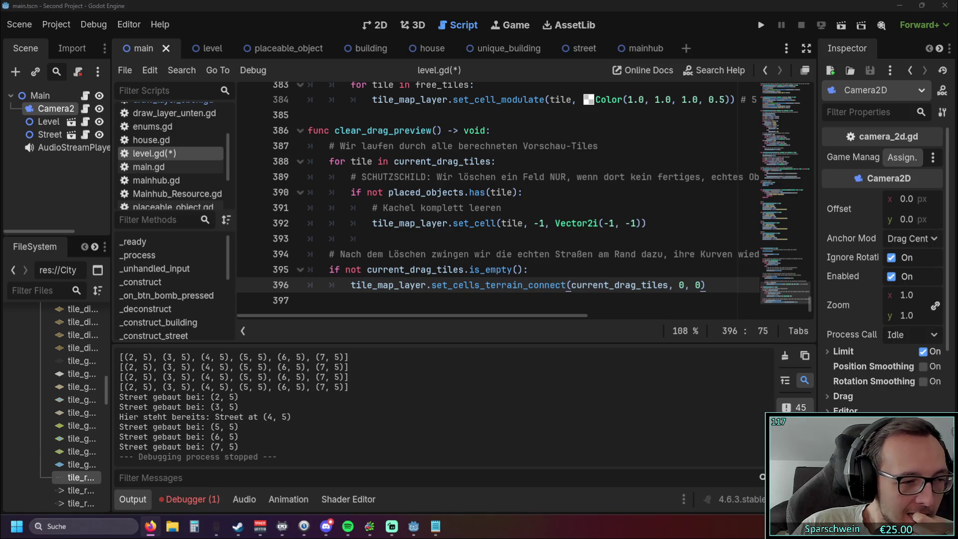
scroll(561, 279, "up", 7)
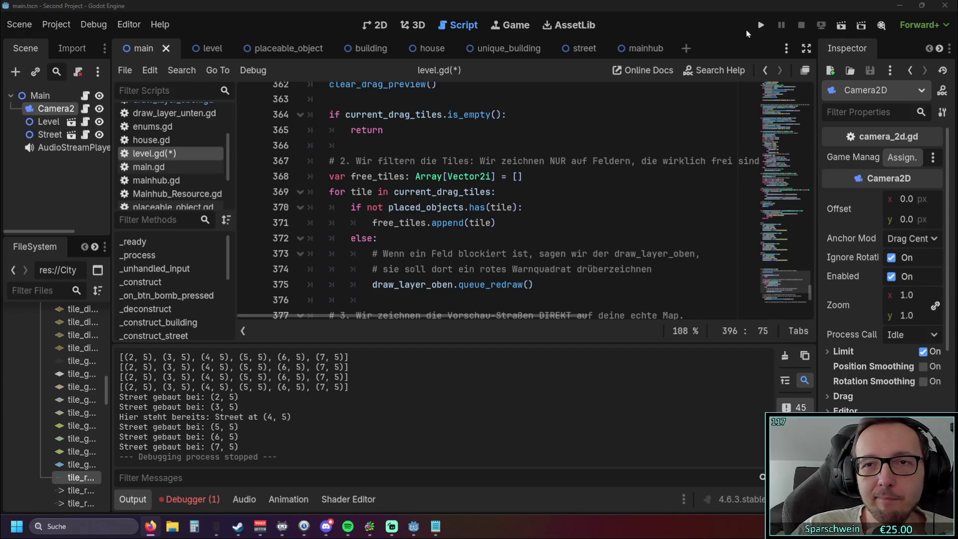
Run the game, build a cross-shaped street network on the grass, and stop the test
left_click(761, 25)
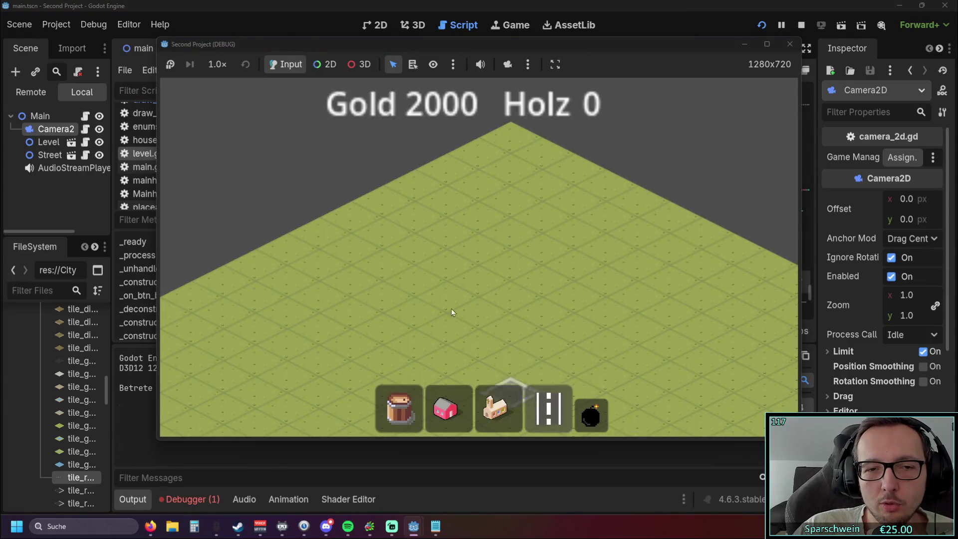
mouse_move(451, 308)
left_mouse_down()
mouse_move(496, 323)
mouse_move(532, 355)
left_mouse_up()
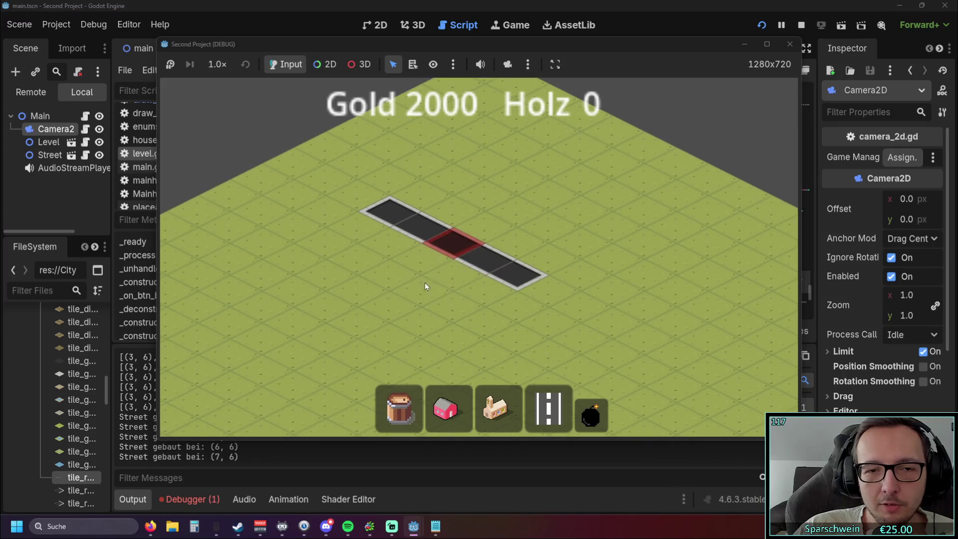
left_click(537, 215)
left_click_drag(517, 221, 548, 195)
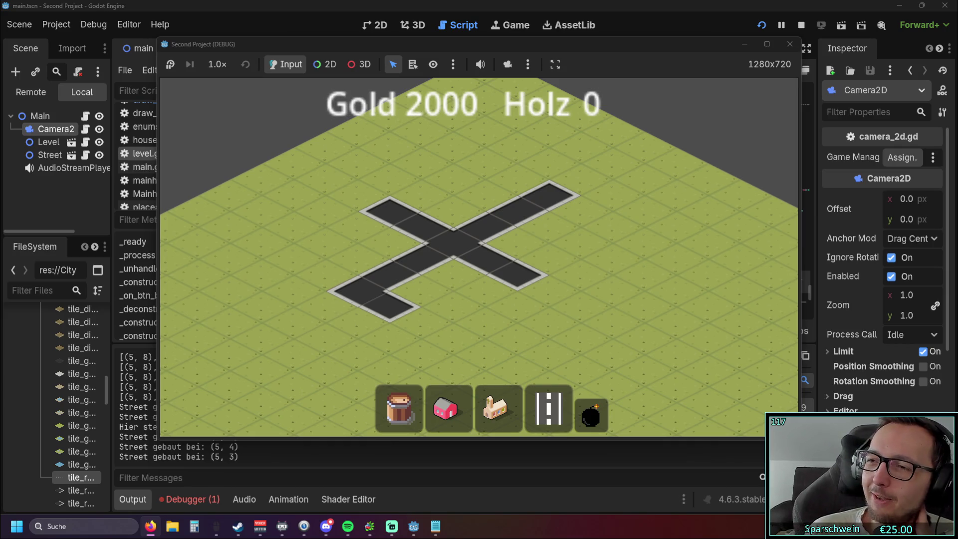
left_click(790, 44)
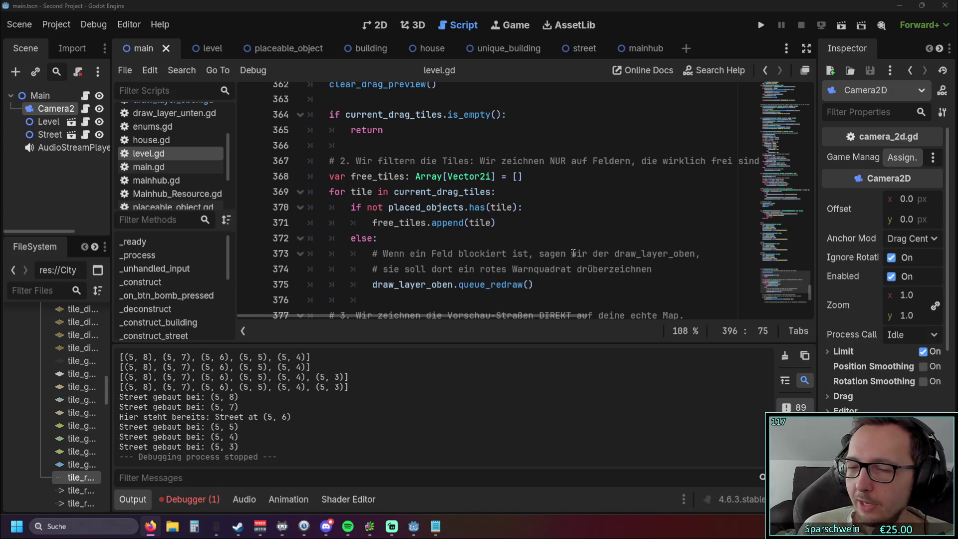
scroll(573, 253, "down", 7)
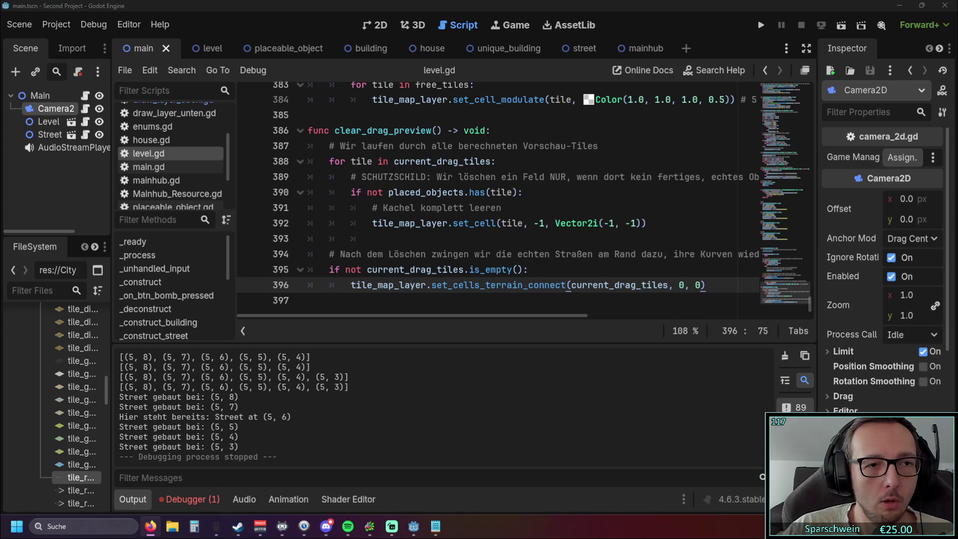
Drag the left dock splitter right so Scene and FileSystem names show in full
scroll(579, 255, "up", 1)
scroll(575, 257, "down", 1)
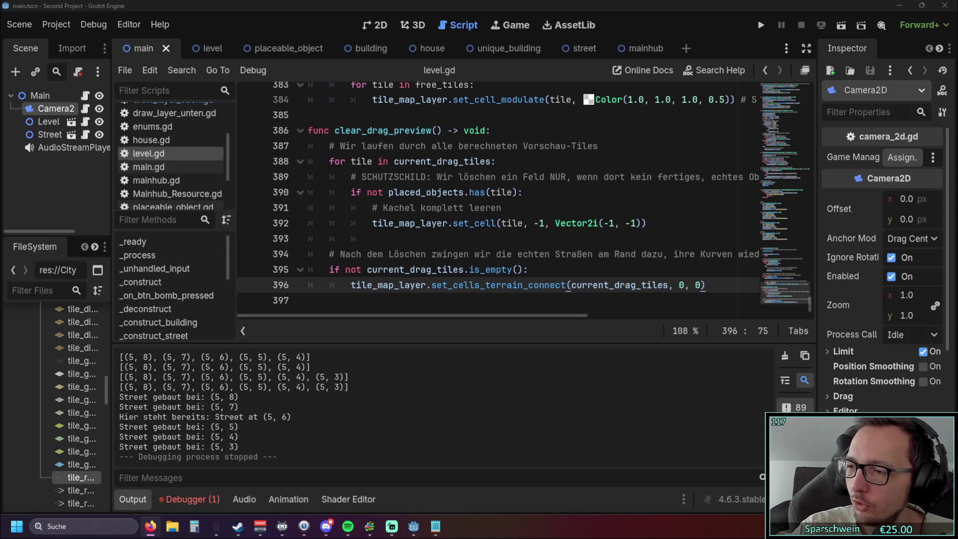
left_click_drag(113, 416, 230, 415)
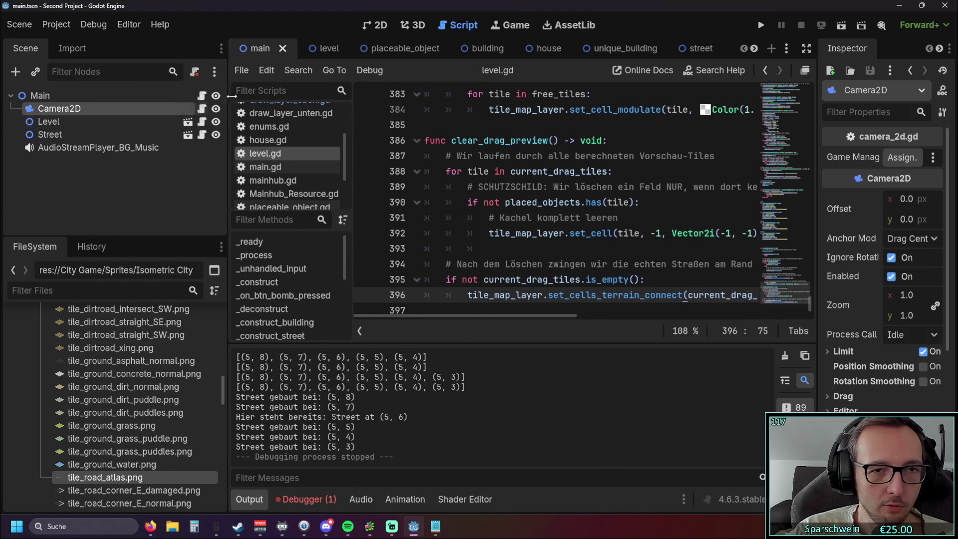
Inspect StreetDrawLayer's road tile atlas in the level scene, then run the game showing Gold 2000, Holz 0
left_click(318, 50)
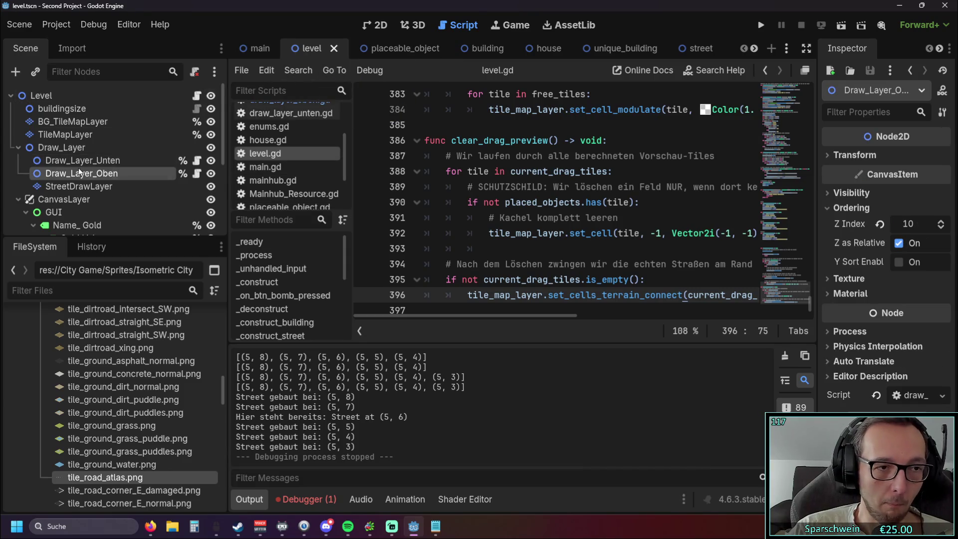
scroll(78, 170, "down", 3)
scroll(79, 176, "up", 2)
left_click(88, 152)
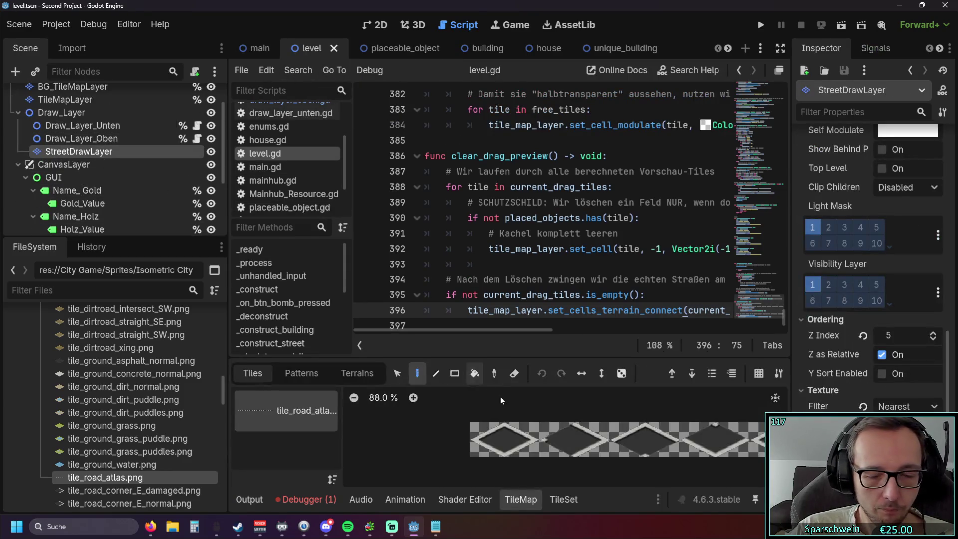
mouse_move(490, 466)
left_mouse_down()
mouse_move(512, 469)
mouse_move(269, 441)
left_mouse_up()
mouse_move(639, 464)
left_mouse_down()
mouse_move(355, 449)
mouse_move(411, 451)
mouse_move(381, 449)
left_mouse_up()
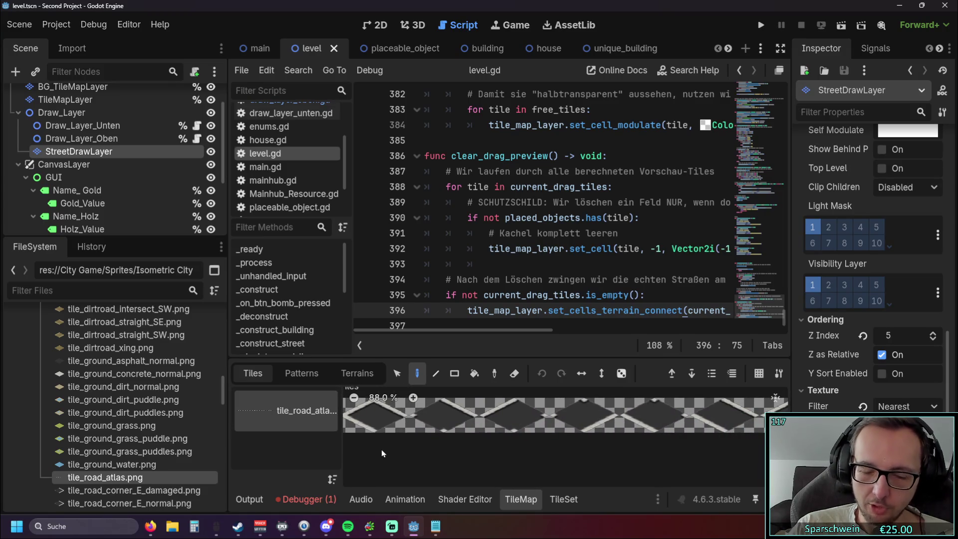
mouse_move(690, 458)
left_mouse_down()
mouse_move(436, 453)
mouse_move(600, 447)
mouse_move(427, 428)
mouse_move(460, 465)
left_mouse_up()
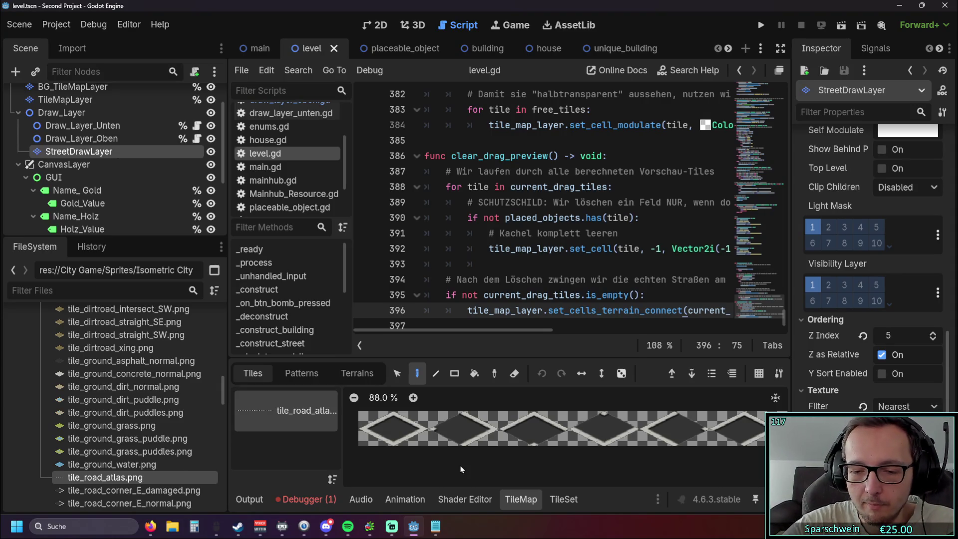
left_click(761, 24)
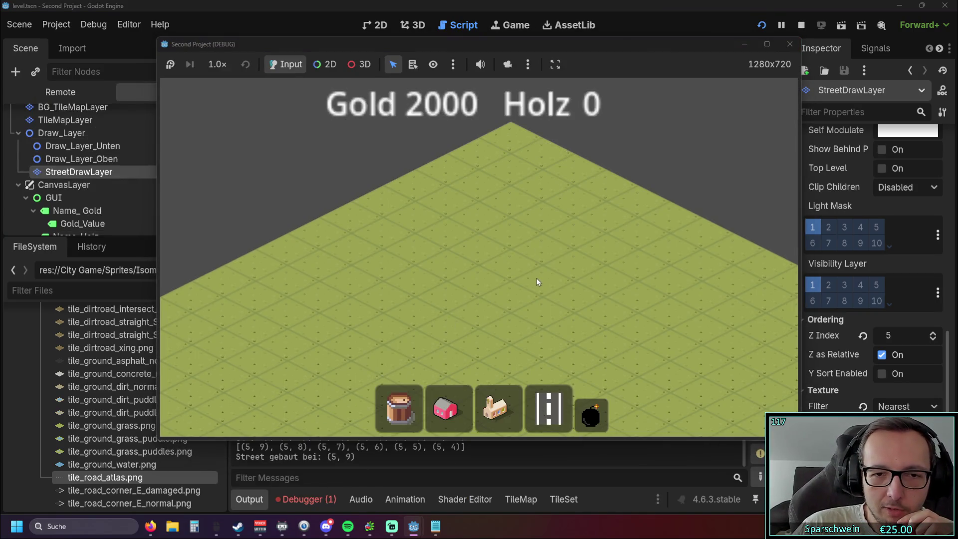
Build a T of streets with a crossing street, then demolish them
left_click(536, 277)
left_click_drag(419, 238, 579, 307)
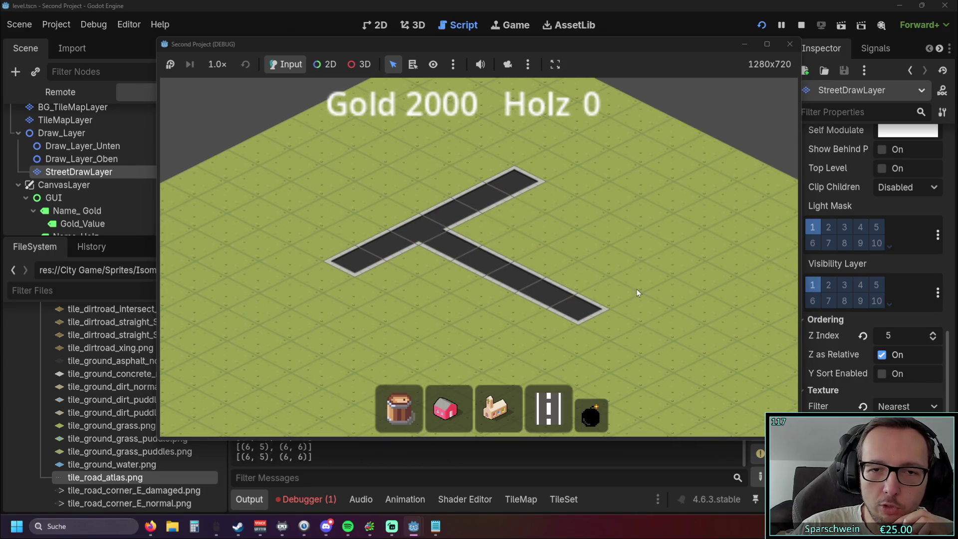
mouse_move(470, 303)
left_mouse_down()
mouse_move(560, 280)
mouse_move(547, 289)
left_mouse_up()
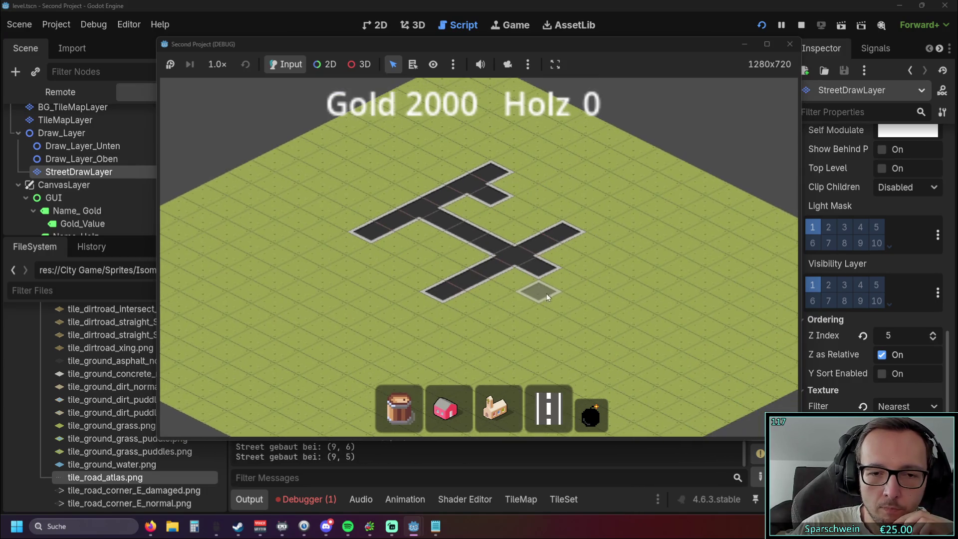
left_click(592, 414)
mouse_move(451, 331)
left_mouse_down()
mouse_move(470, 144)
mouse_move(469, 287)
mouse_move(485, 154)
left_mouse_up()
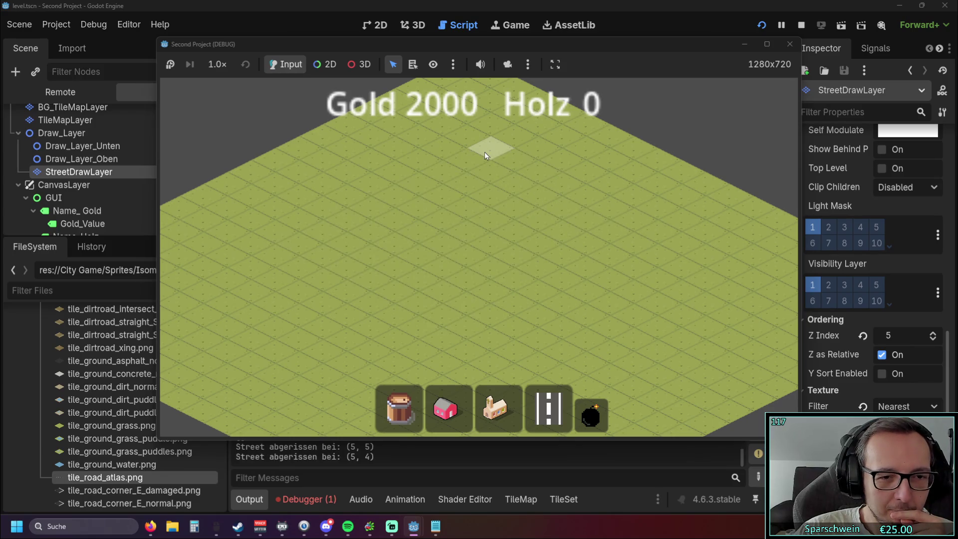
Build three crossing street strips, then demolish them all and exit demolish mode
left_click(549, 409)
left_click_drag(396, 203, 548, 272)
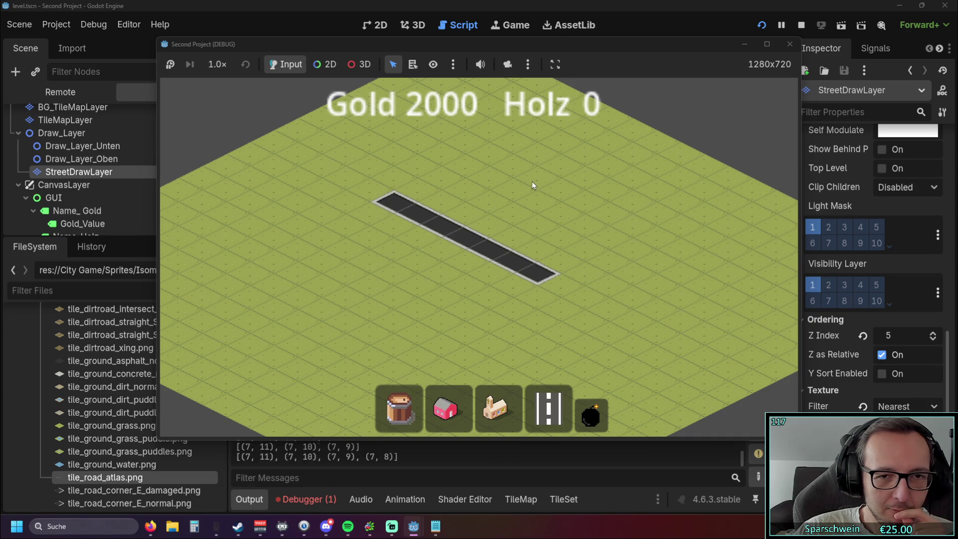
left_click_drag(541, 182, 362, 258)
left_click_drag(437, 288, 552, 233)
left_click(591, 415)
left_click_drag(466, 334, 492, 133)
right_click(492, 133)
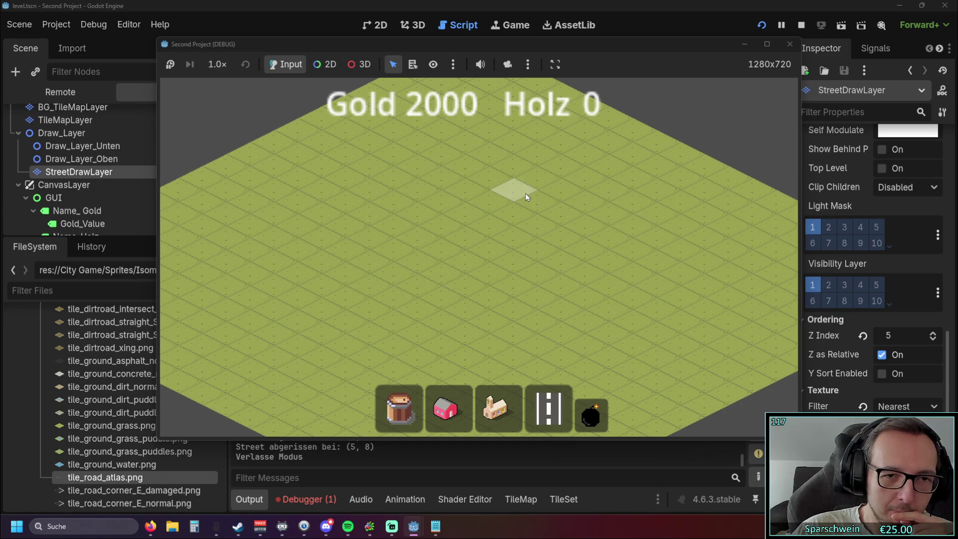
Place three houses in a row on the grass
left_click(458, 411)
left_click(442, 242)
left_click(494, 219)
left_click(467, 231)
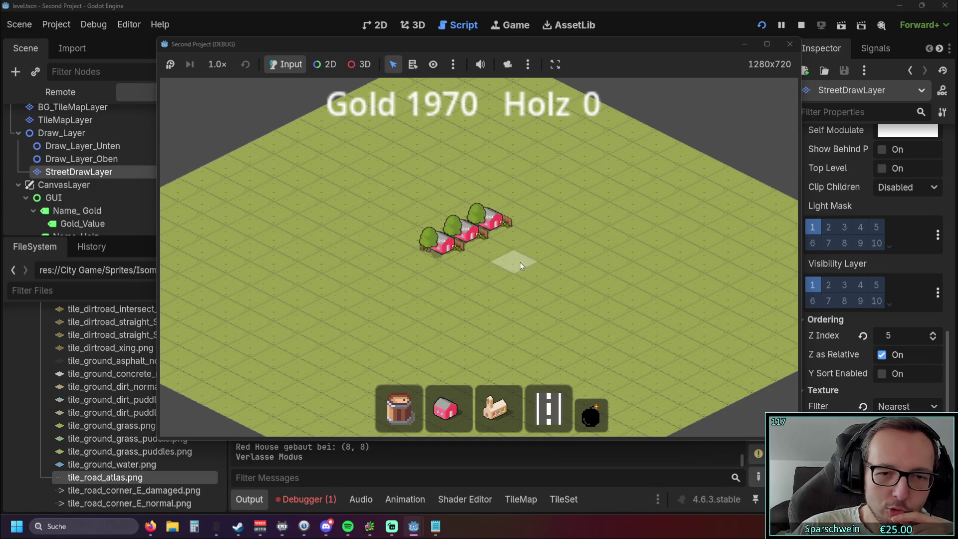
Build two crossing streets running past the houses
left_click(549, 409)
mouse_move(553, 220)
left_mouse_down()
mouse_move(519, 236)
mouse_move(519, 288)
left_mouse_up()
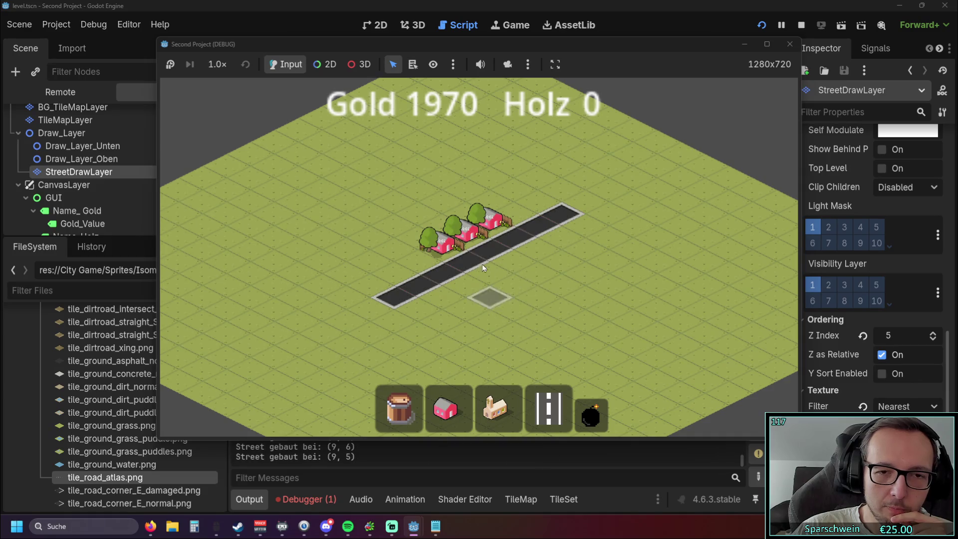
left_click_drag(392, 243, 511, 300)
right_click(511, 300)
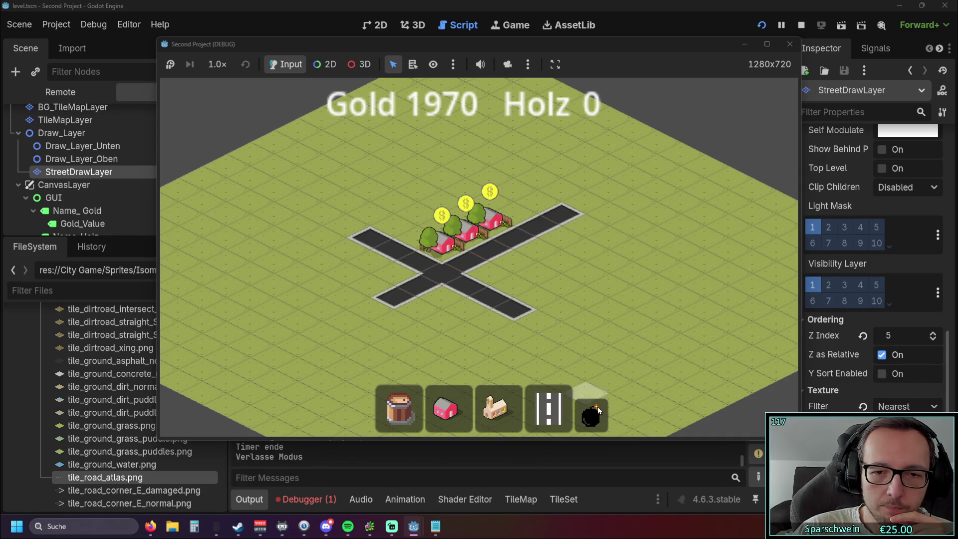
Demolish both streets and the three houses, leaving the map empty, then stop the game
left_click(591, 414)
left_click(494, 154)
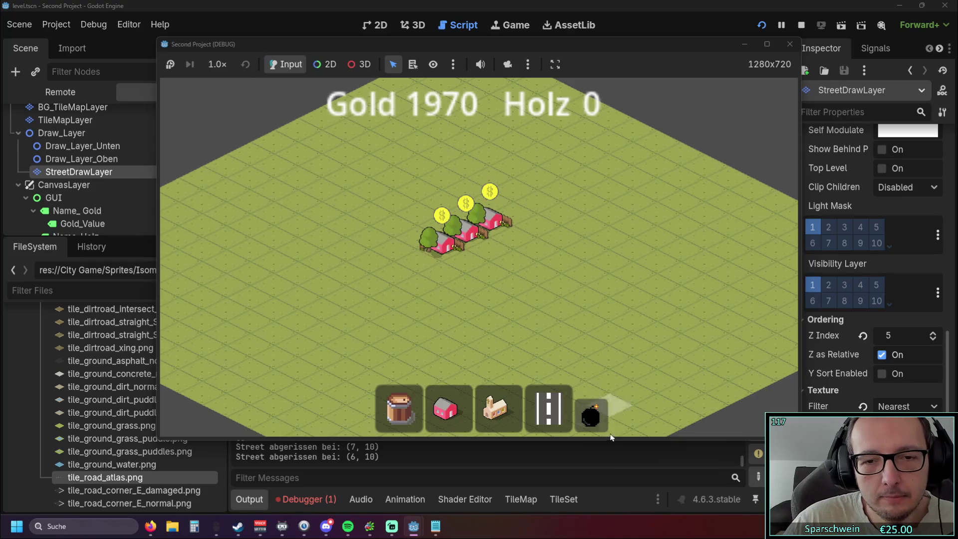
scroll(464, 245, "up", 2)
left_click(476, 227)
left_click(475, 227)
right_click(468, 284)
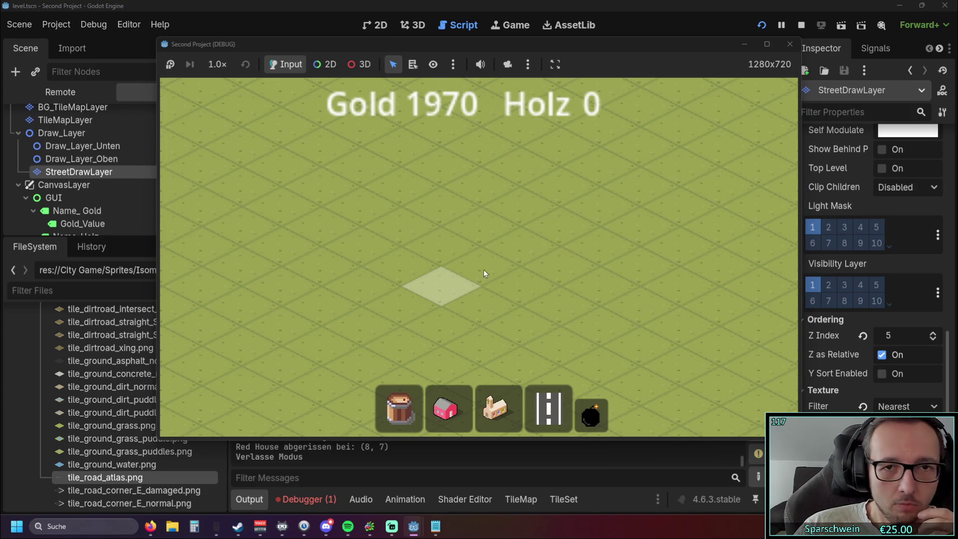
left_click(789, 44)
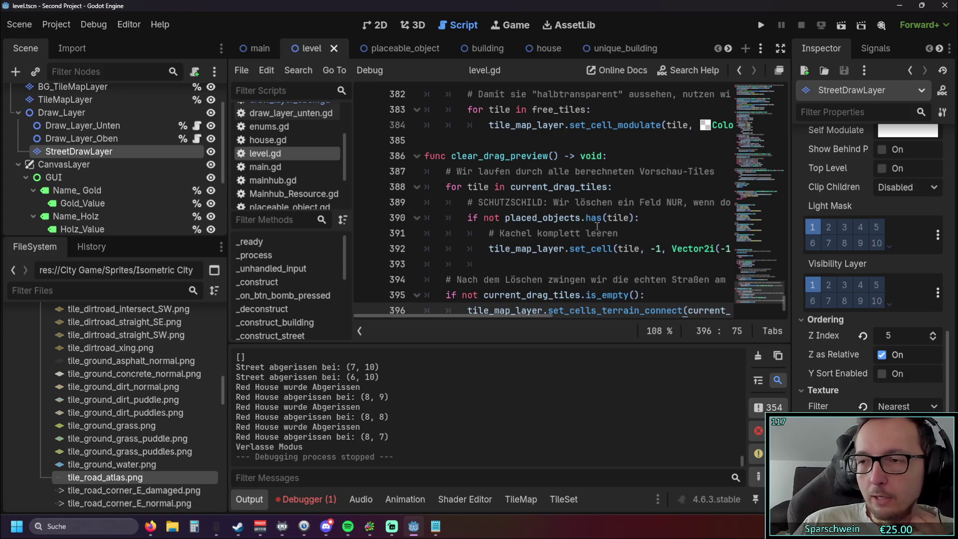
key("alt+Tab")
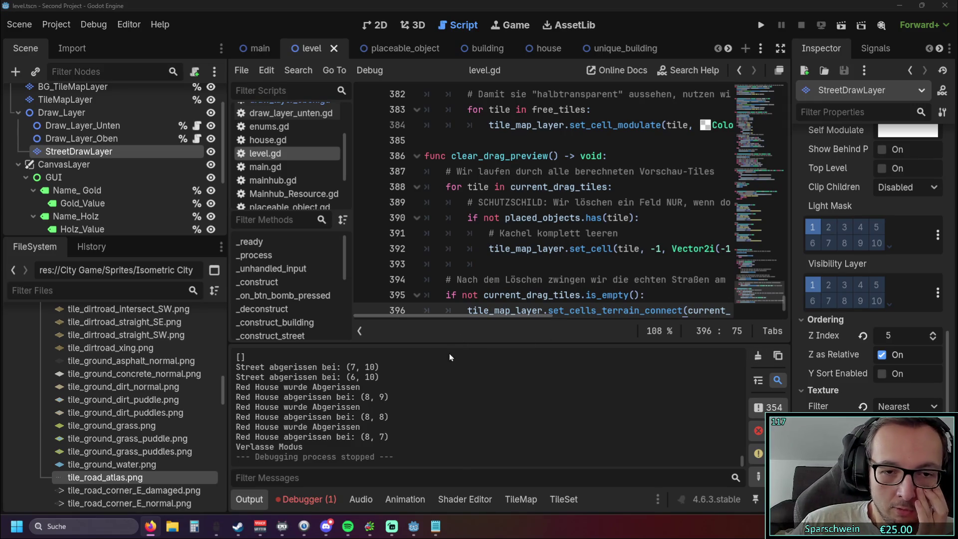
left_click(254, 493)
Drag at the bottom Output panel to hide the log below level.gd
mouse_move(417, 456)
left_mouse_down()
mouse_move(454, 454)
mouse_move(403, 454)
left_mouse_up()
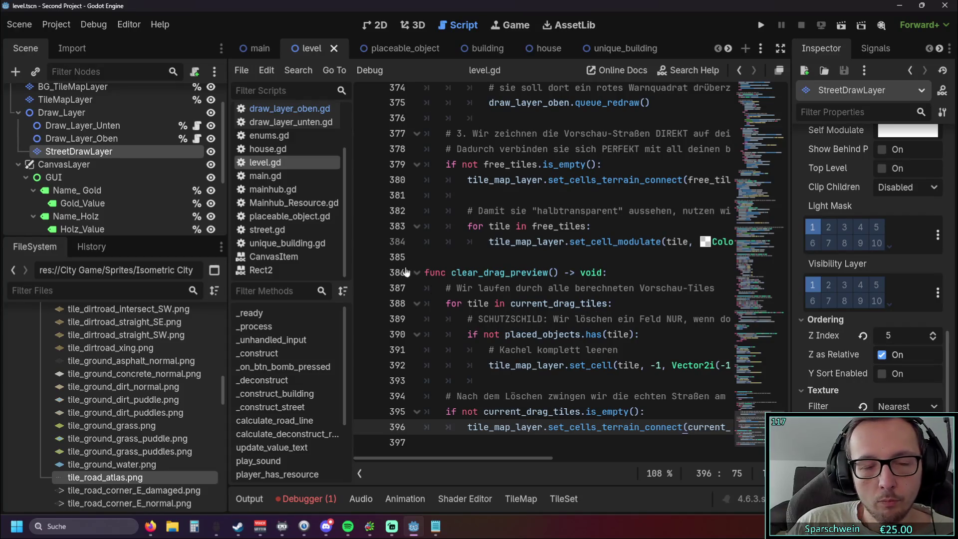
left_click(442, 49)
left_click(464, 48)
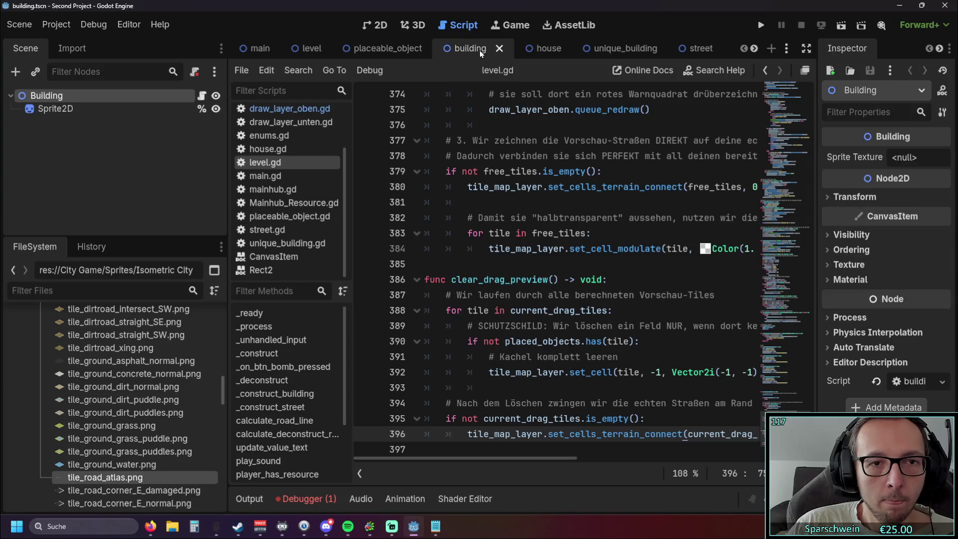
left_click(293, 136)
left_click(365, 49)
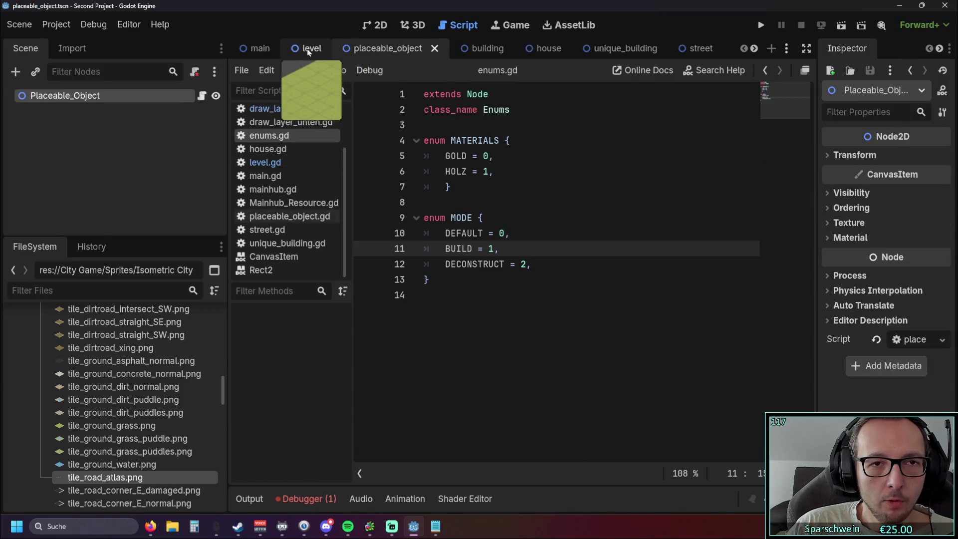
left_click(310, 48)
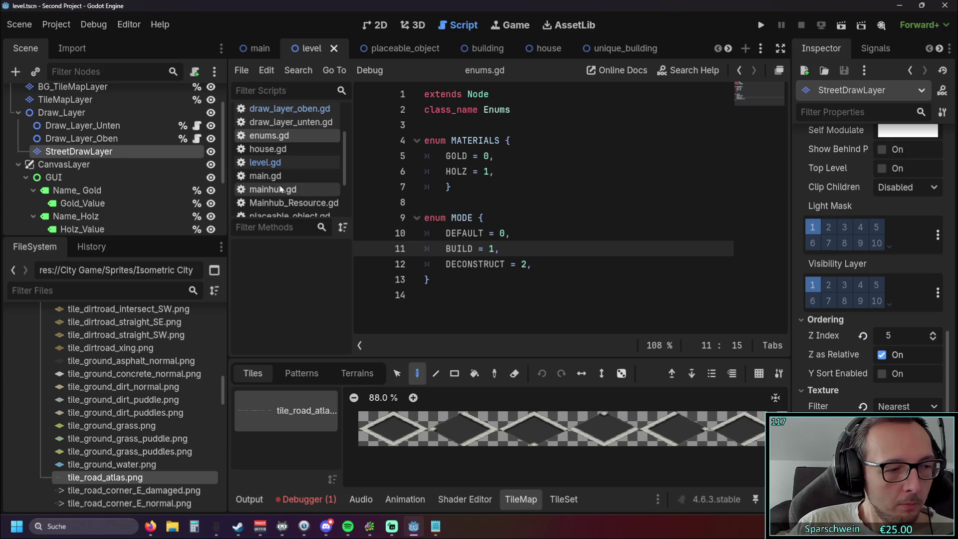
mouse_move(228, 266)
left_mouse_down()
mouse_move(270, 269)
mouse_move(257, 270)
left_mouse_up()
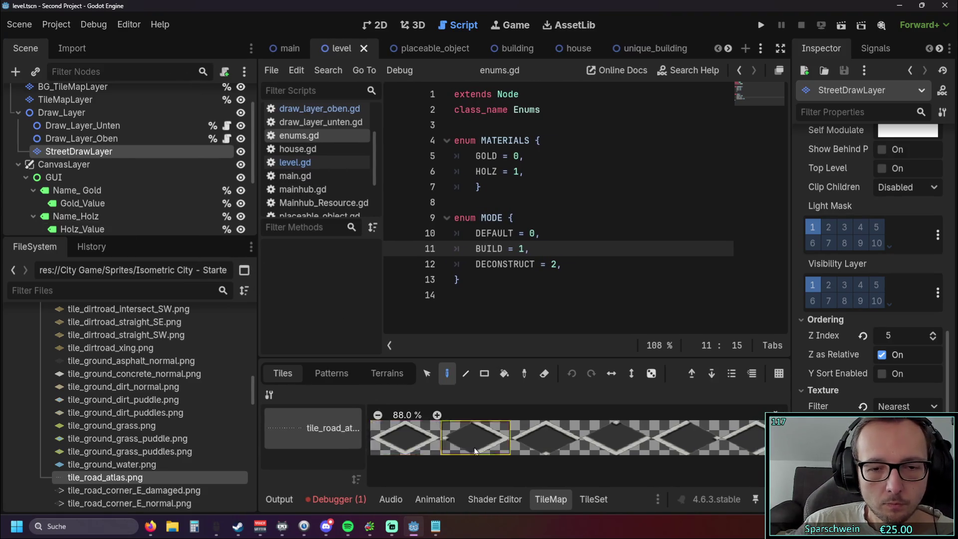
scroll(449, 449, "up", 1)
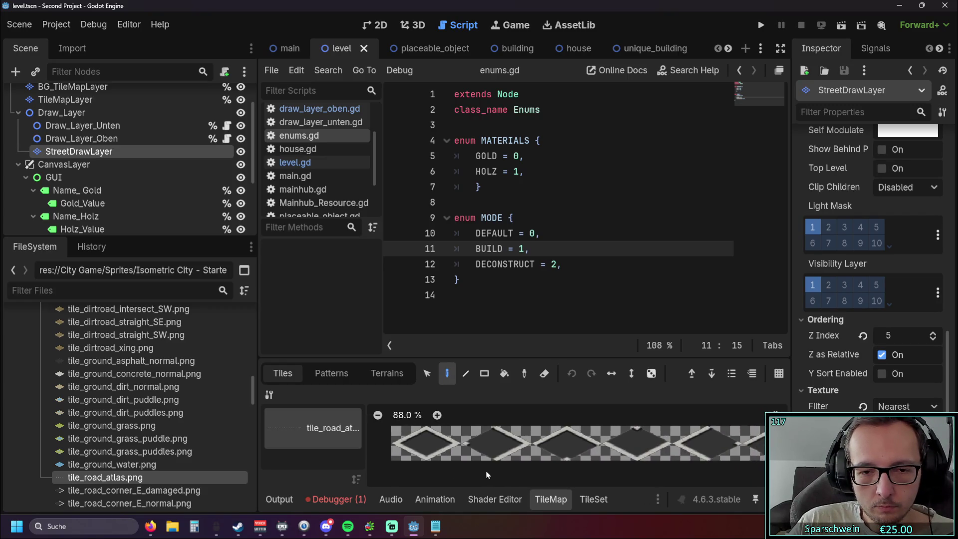
left_click_drag(475, 469, 478, 469)
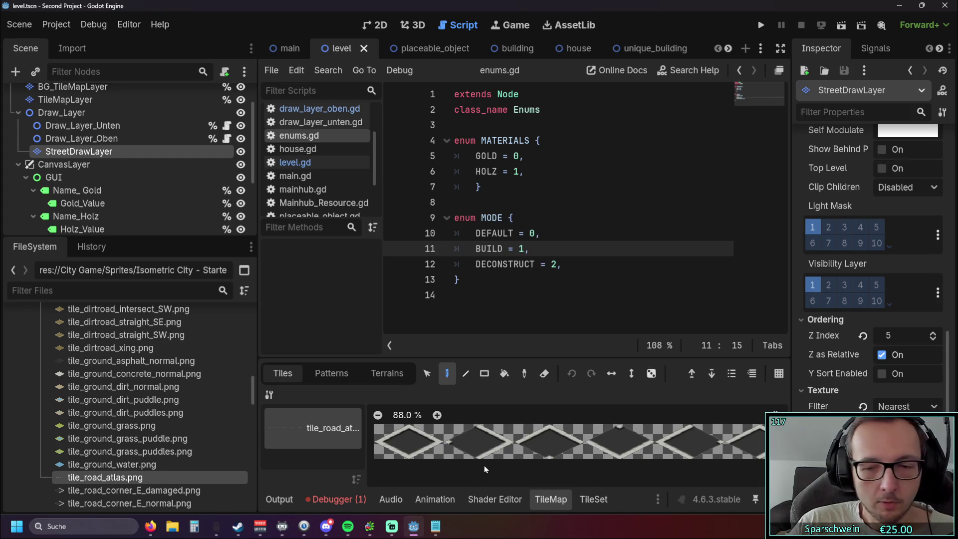
key("alt+Tab")
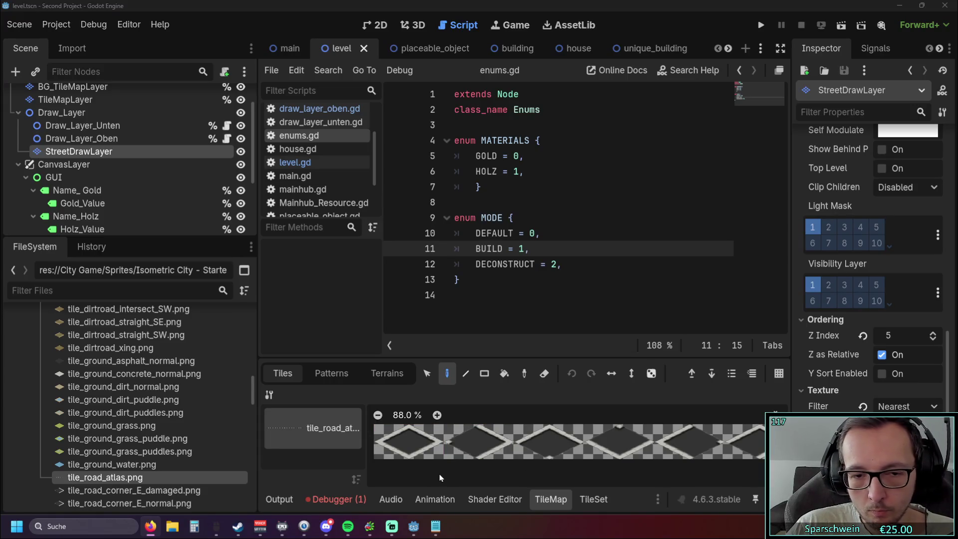
key("Print")
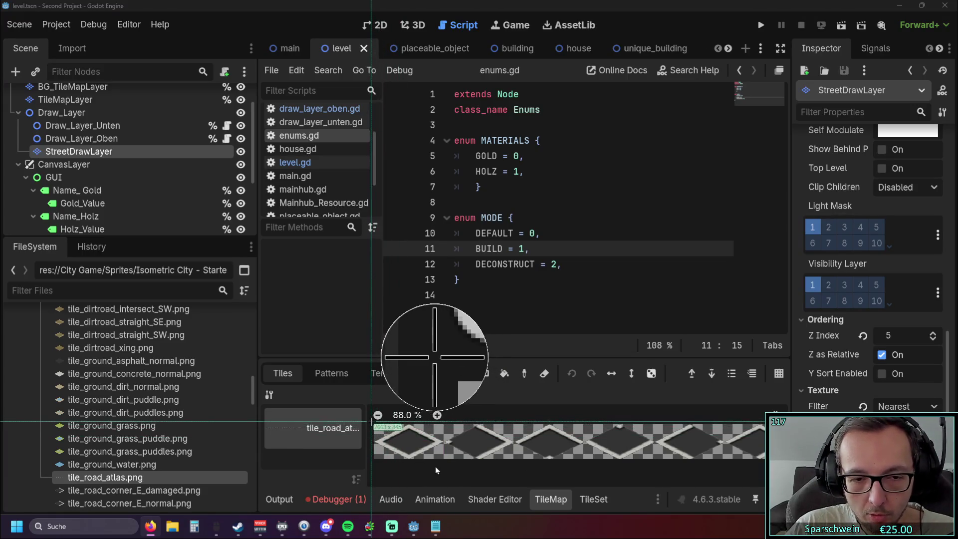
key("Escape")
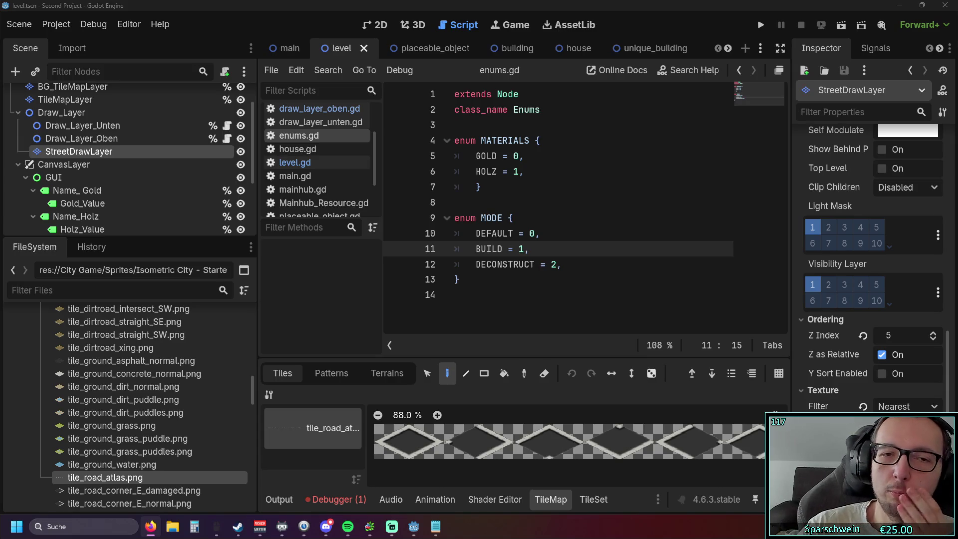
Narrow the left docks, widen the script list slightly, and run the project in a debug window
left_click_drag(257, 259, 157, 258)
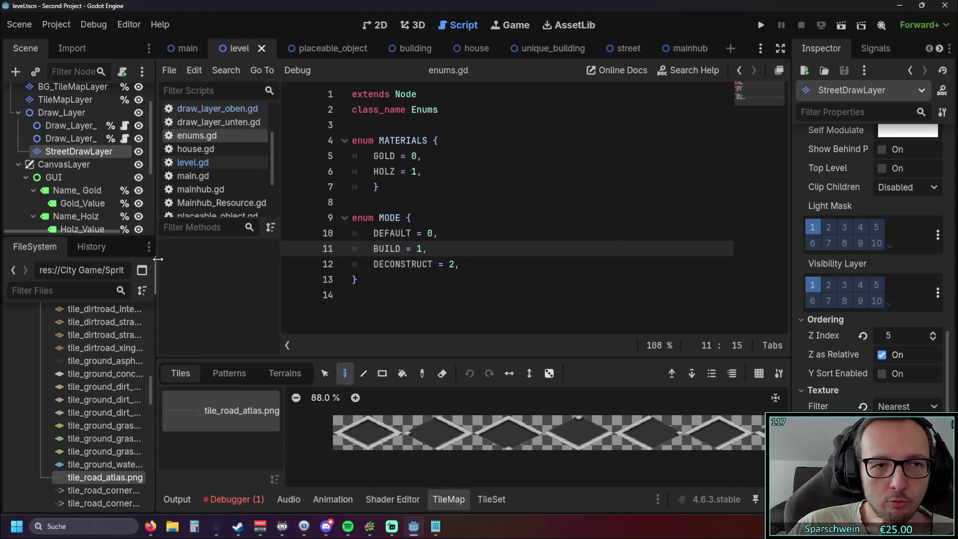
left_click_drag(281, 281, 286, 281)
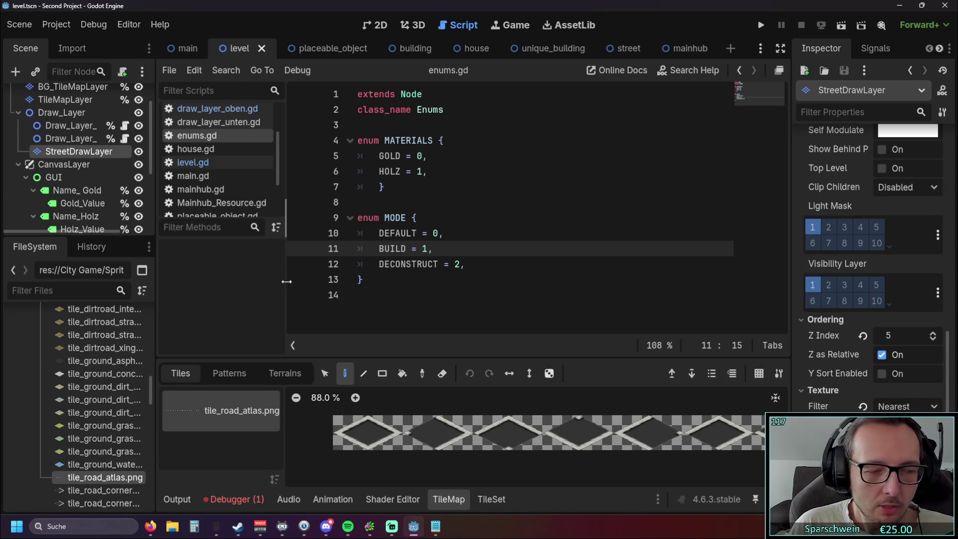
left_click(761, 25)
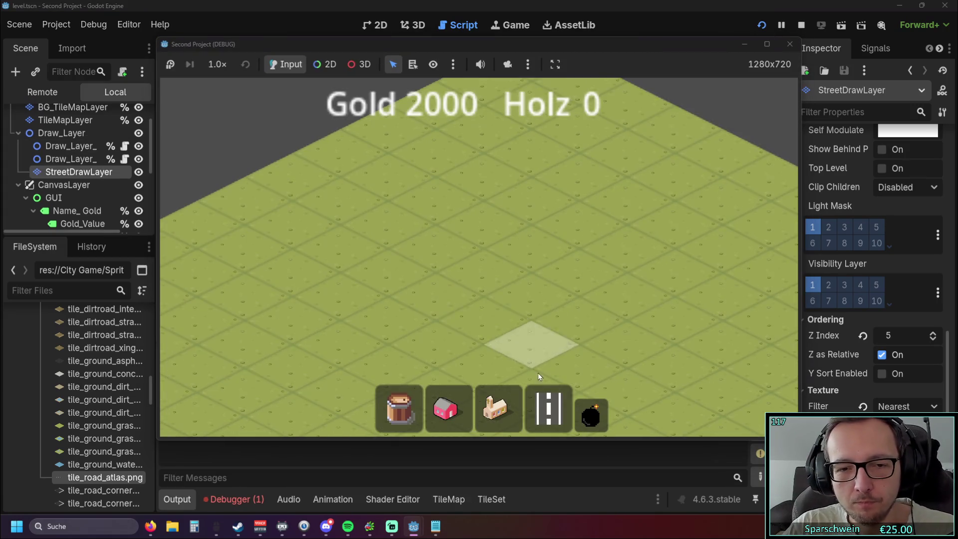
Place a red house on the map, then demolish it at (3, 6)
left_click(446, 409)
left_click(450, 286)
scroll(496, 303, "up", 3)
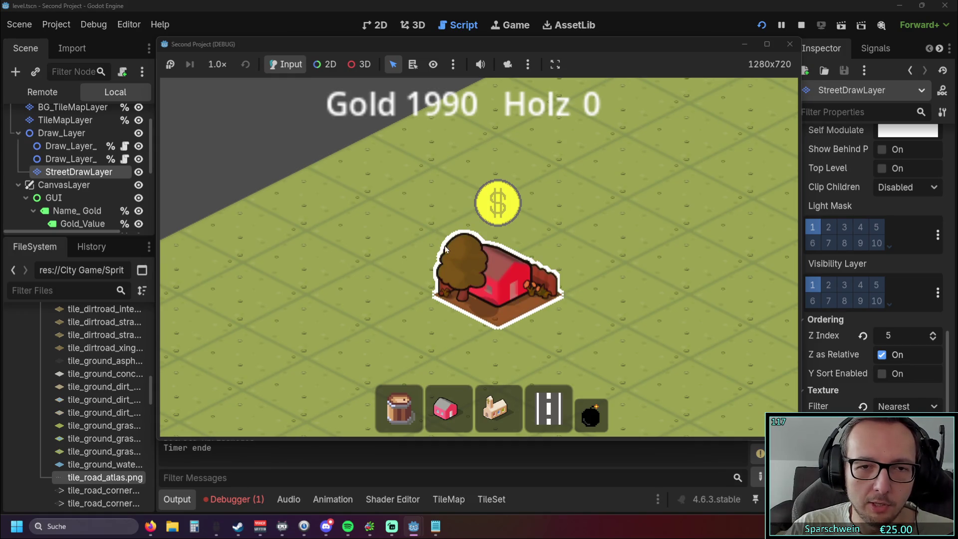
left_click(453, 260)
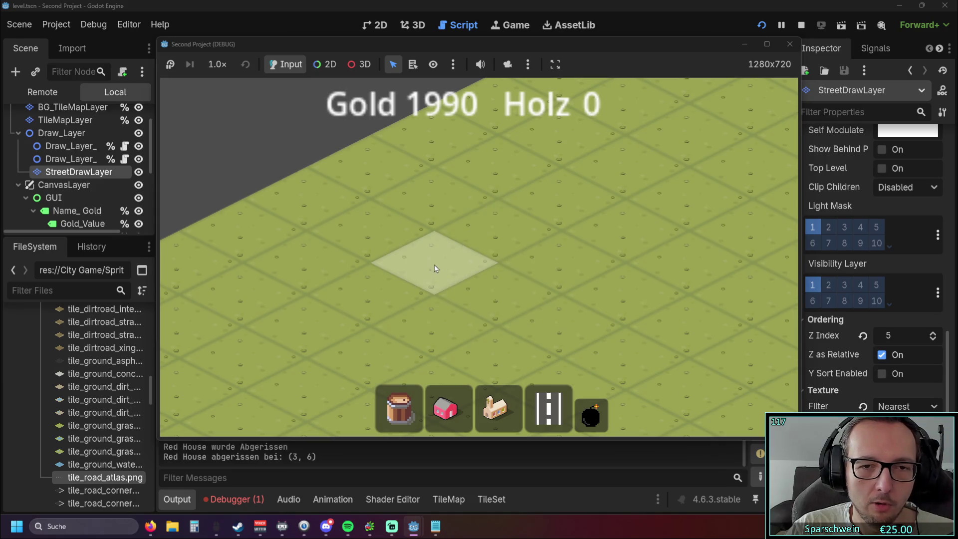
scroll(433, 278, "down", 3)
key("Escape")
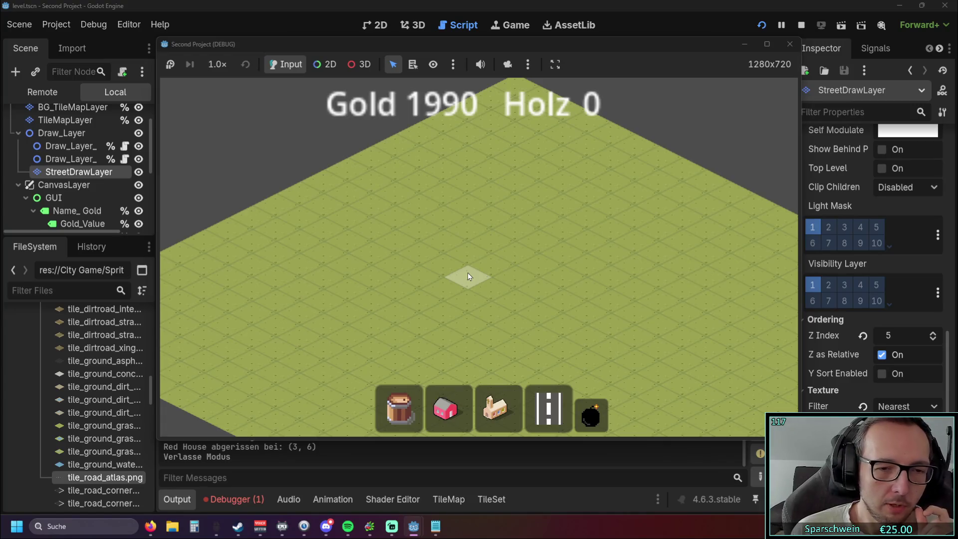
Place the Mainhub church at (7, 9), exit build mode, and stop the game
left_click(500, 387)
left_click(474, 232)
scroll(568, 304, "up", 2)
right_click(584, 320)
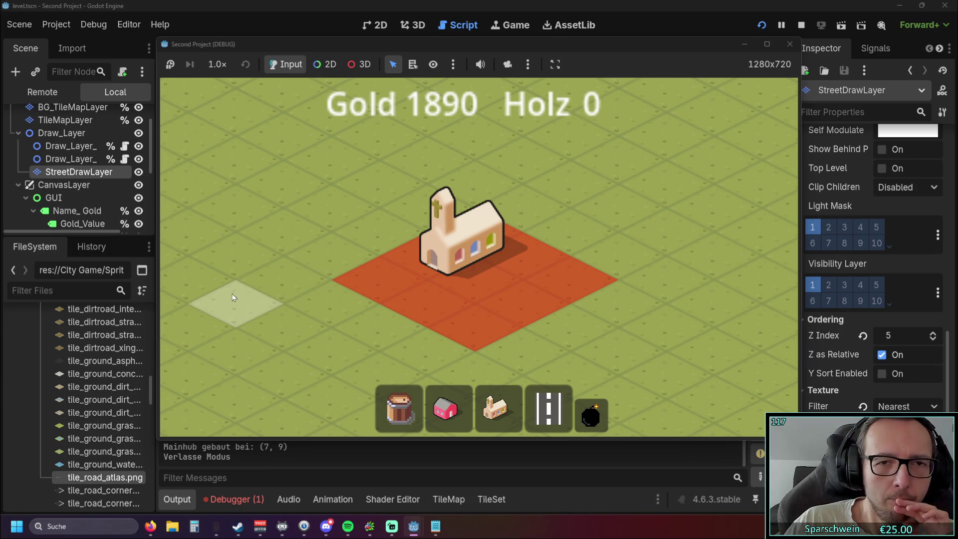
left_click(796, 45)
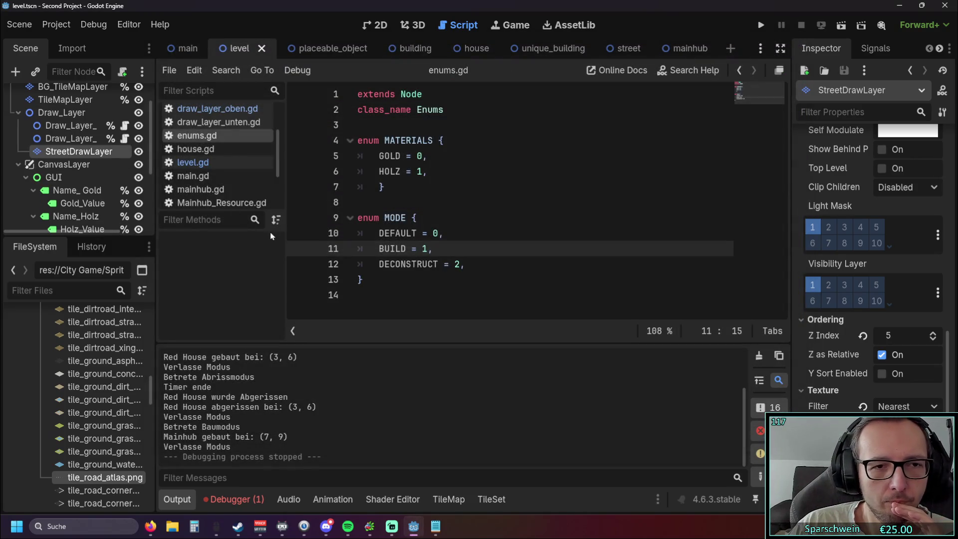
Adjust the dock splitters, switch from mainhub.gd to level.gd, and select the TileMapLayer node
mouse_move(285, 231)
left_mouse_down()
mouse_move(309, 231)
mouse_move(283, 231)
left_mouse_up()
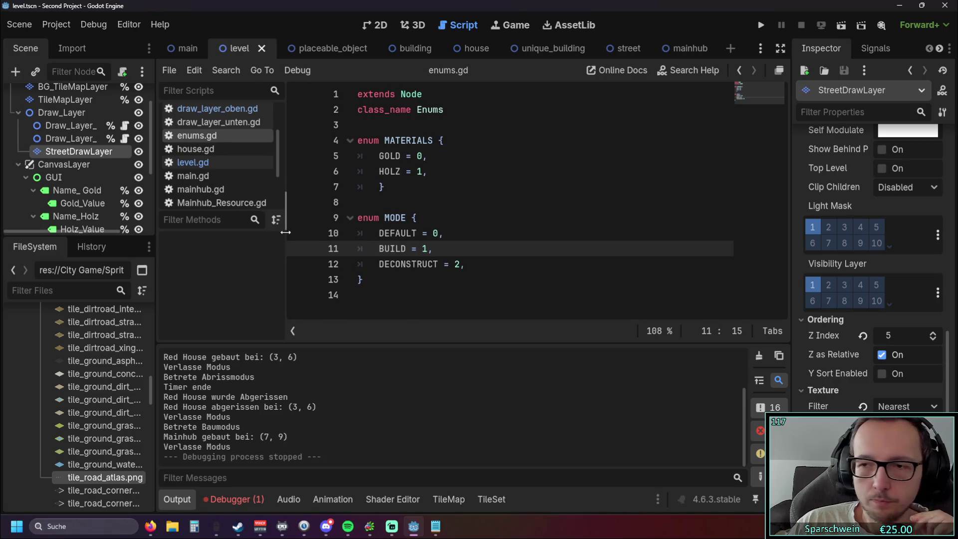
mouse_move(156, 232)
left_mouse_down()
mouse_move(179, 231)
mouse_move(169, 230)
left_mouse_up()
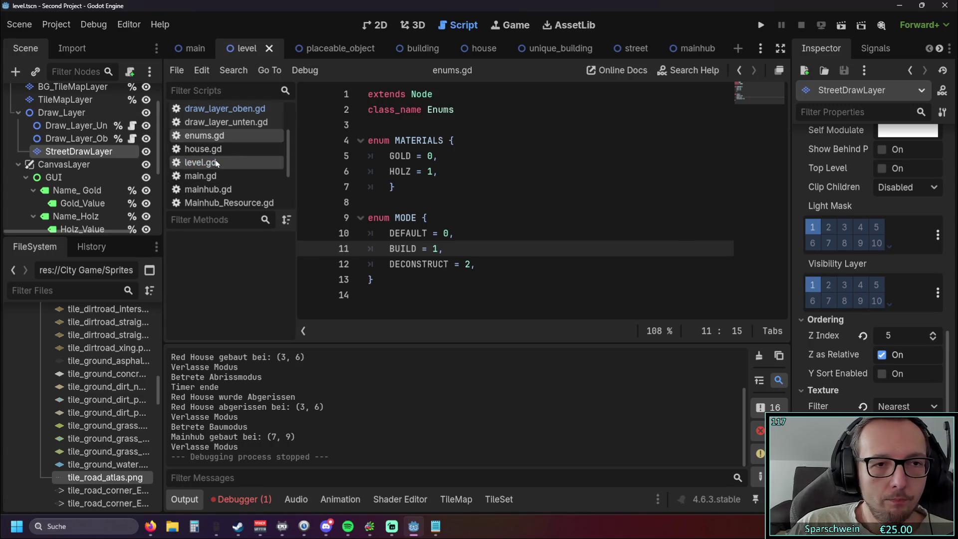
scroll(120, 134, "up", 2)
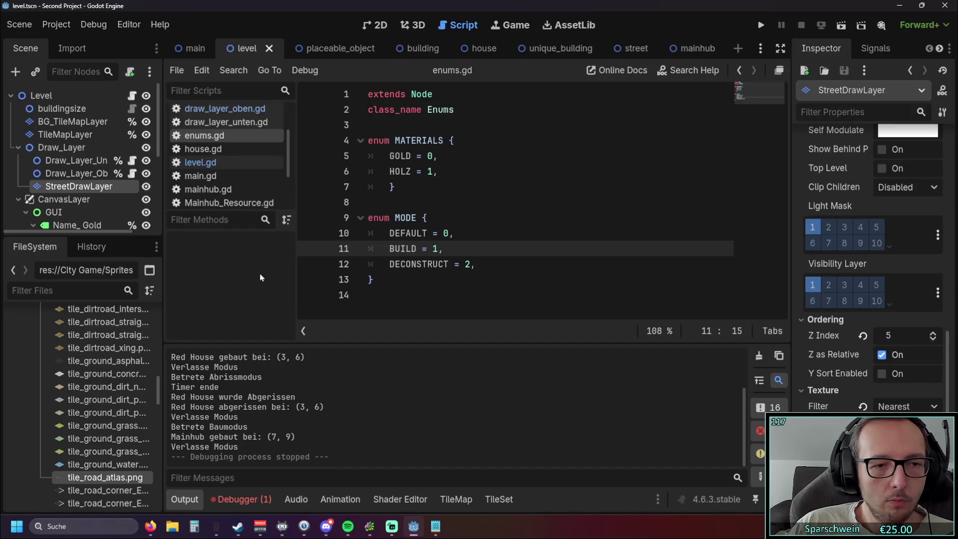
left_click(214, 189)
left_click(200, 162)
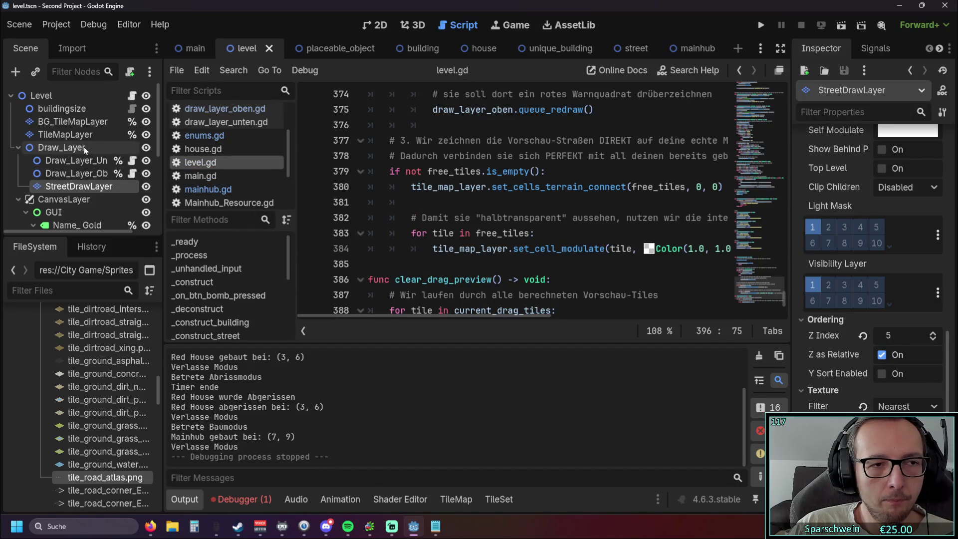
left_click(66, 134)
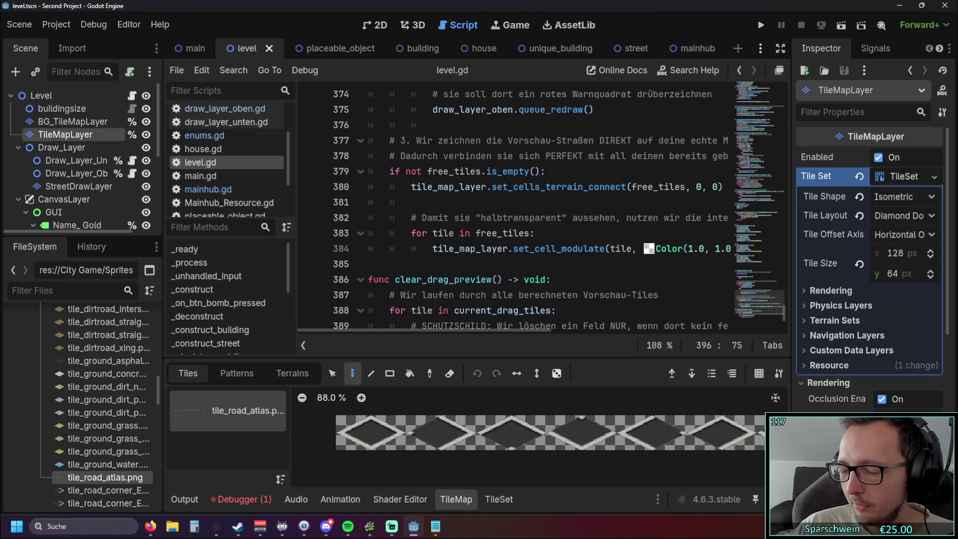
Collapse the TileMap panel and scroll level.gd to show the whole clear_drag_preview function
key("alt+Tab")
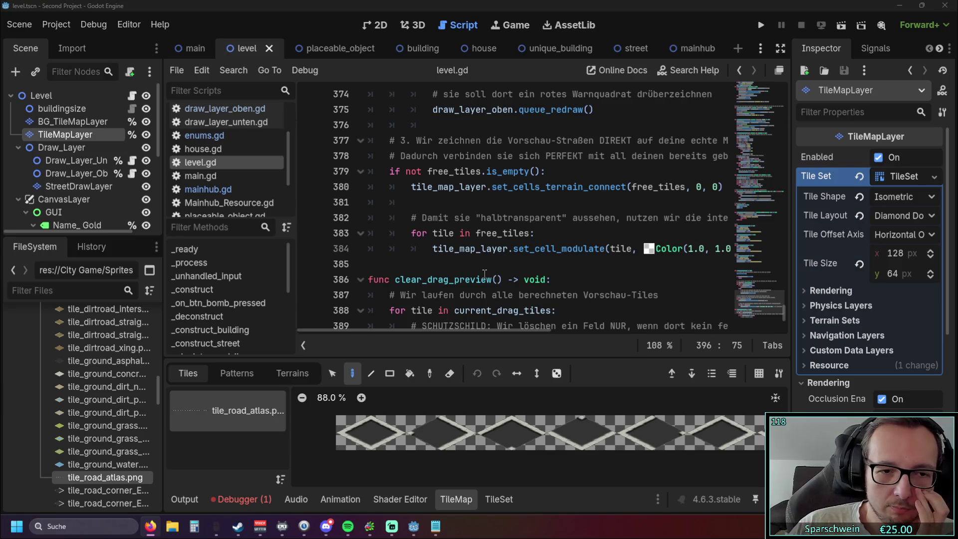
scroll(434, 294, "down", 1)
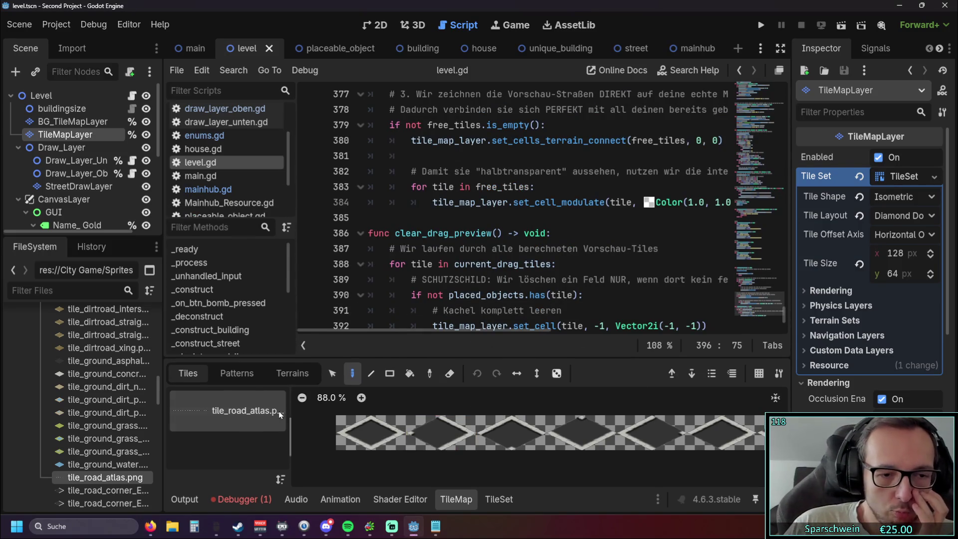
left_click(451, 498)
scroll(481, 313, "up", 2)
scroll(481, 313, "down", 1)
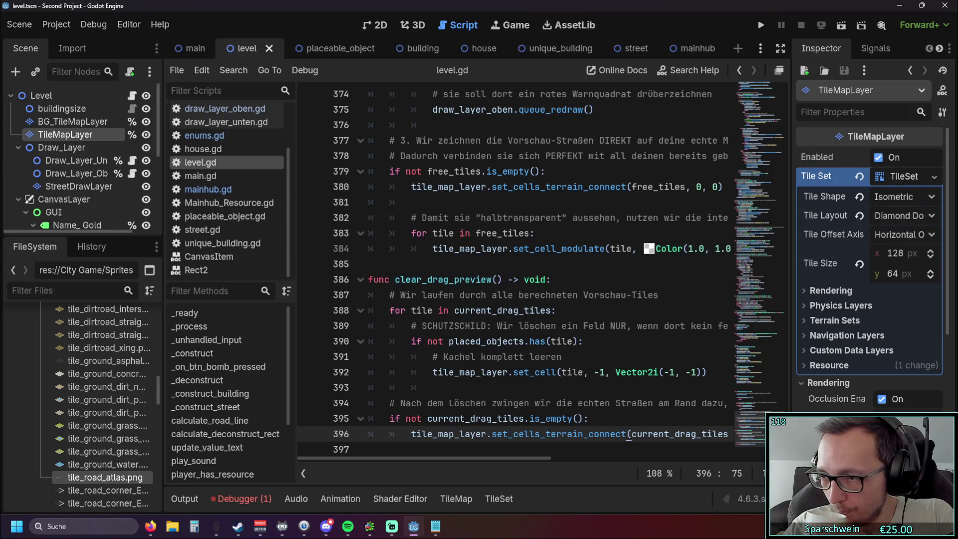
key("alt+Tab")
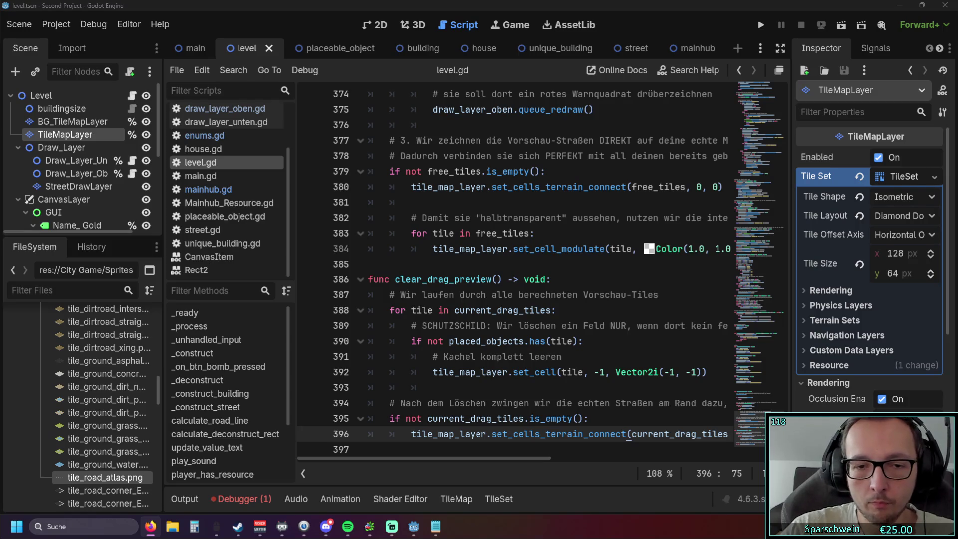
Select Draw_Layer in the level scene to view its Z Index 0, Z as Relative on, Y Sort off
left_click(75, 160)
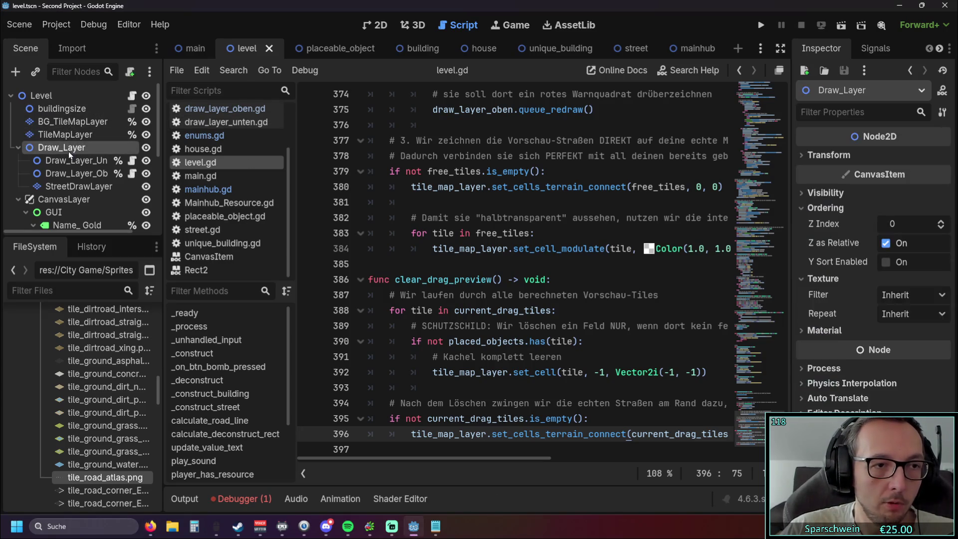
Check Draw_Layer_Unten's Z Index of -10, then return to the level scene
left_click(422, 48)
left_click(340, 48)
left_click(246, 48)
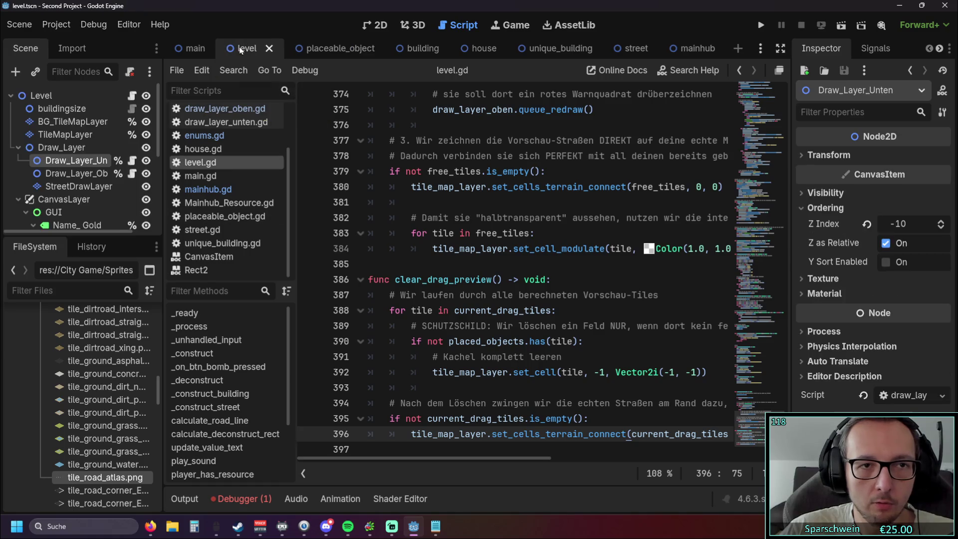
Select StreetDrawLayer to show its Z Index 5 and the road tile atlas
scroll(516, 271, "up", 2)
scroll(516, 271, "down", 2)
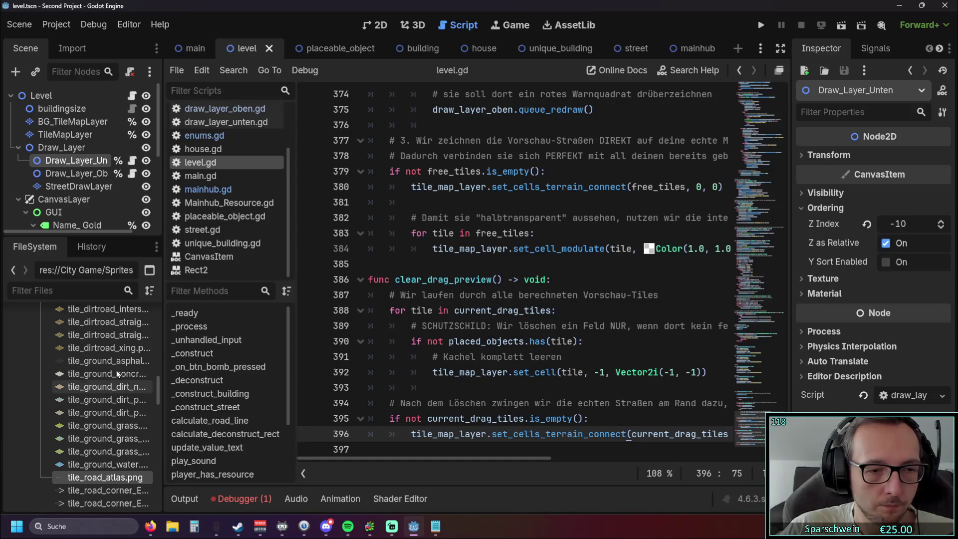
left_click(85, 186)
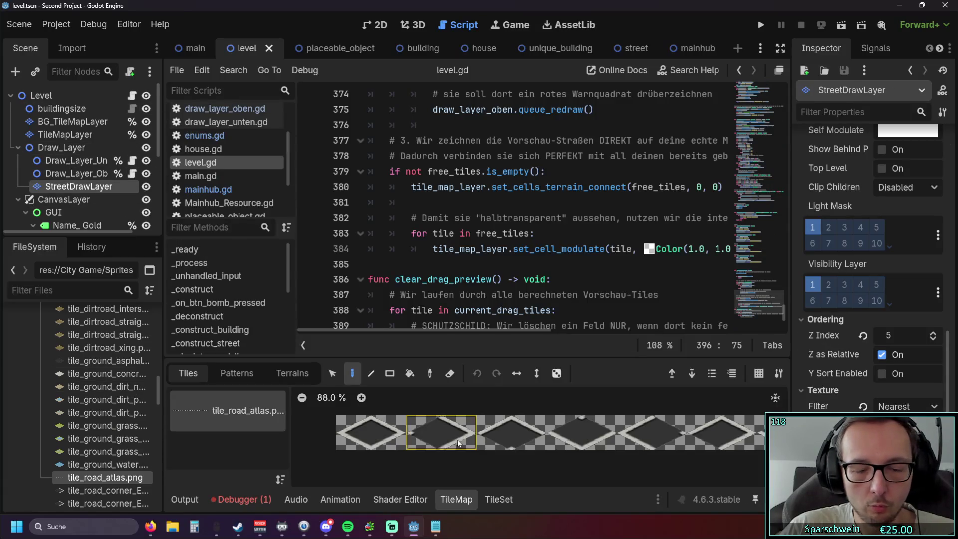
scroll(471, 461, "right", 1)
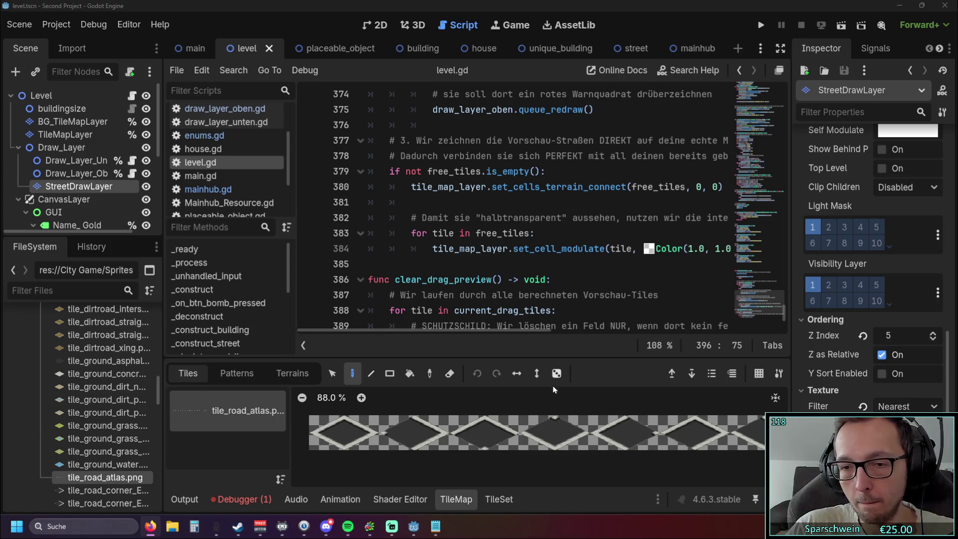
scroll(577, 464, "right", 5)
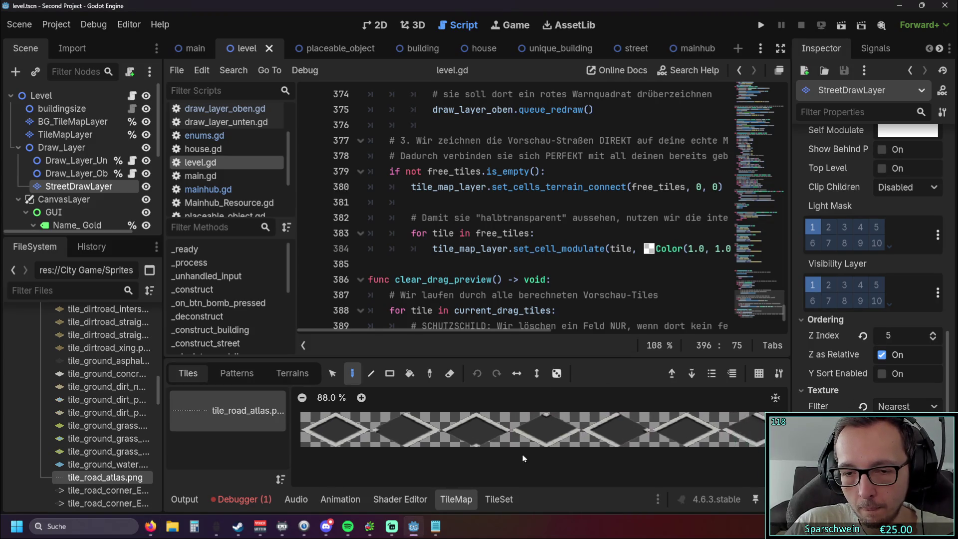
key("alt+Tab")
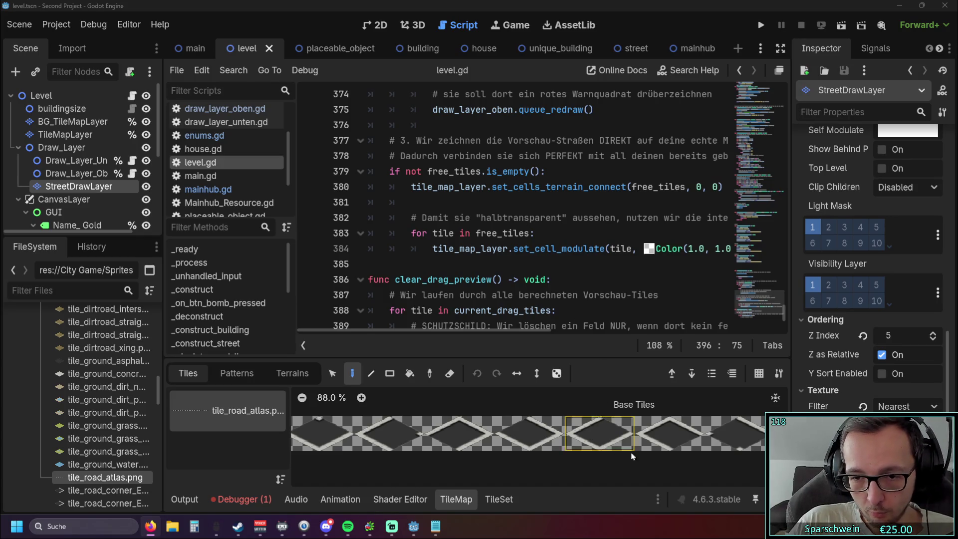
scroll(357, 459, "right", 5)
left_click_drag(344, 456, 335, 456)
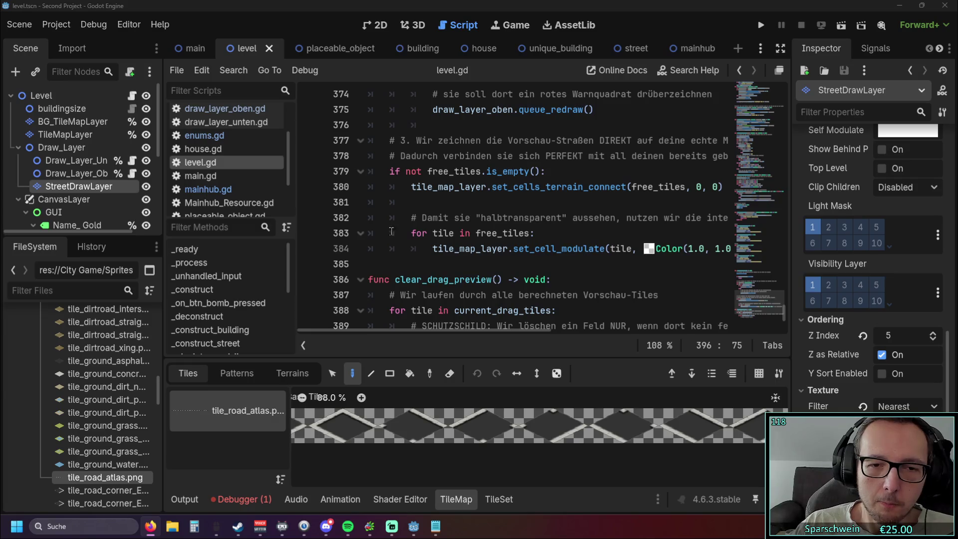
Leave level.gd at line 396 and open draw_layer_oben.gd from the Filter Scripts list
scroll(495, 281, "down", 3)
left_click(524, 300)
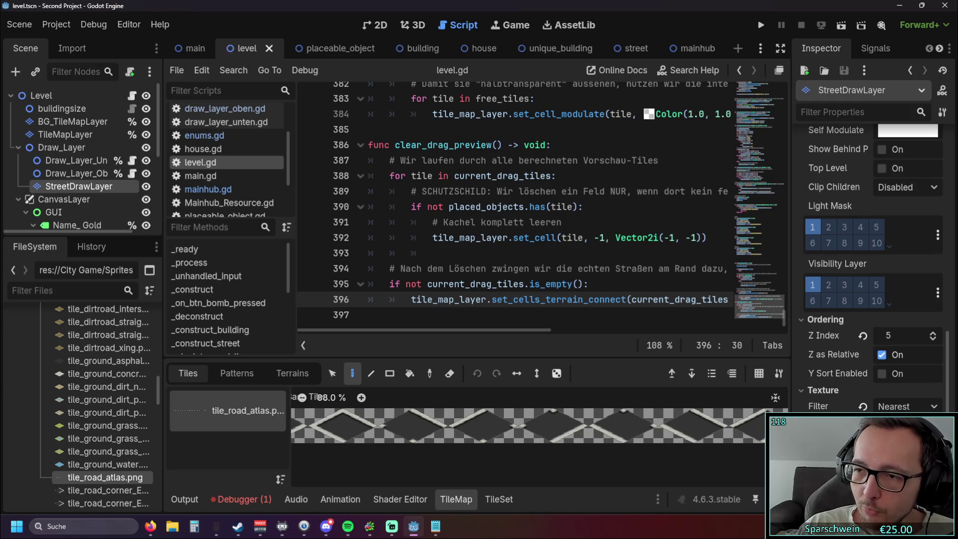
scroll(228, 148, "up", 2)
left_click(226, 136)
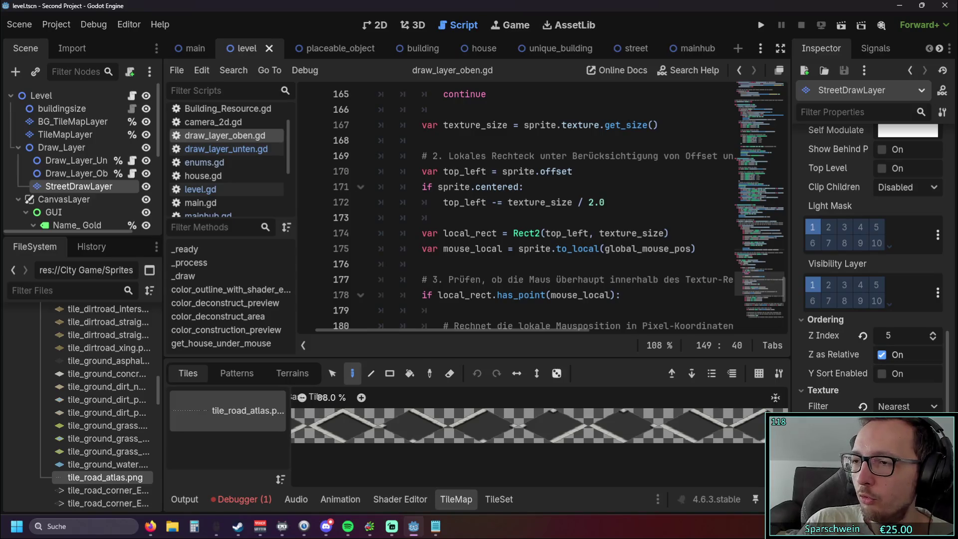
scroll(544, 213, "down", 7)
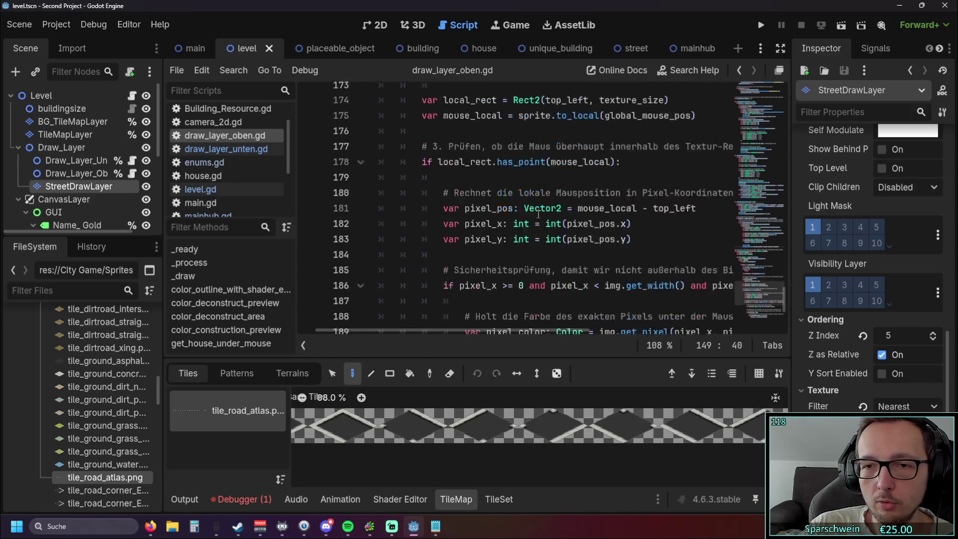
scroll(544, 214, "up", 12)
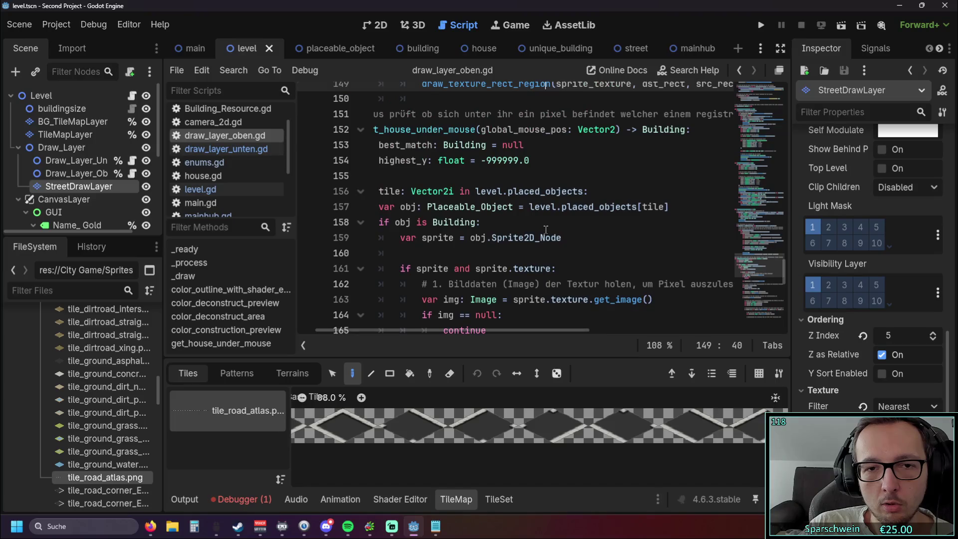
left_click_drag(501, 330, 396, 331)
scroll(578, 248, "up", 2)
scroll(578, 248, "up", 11)
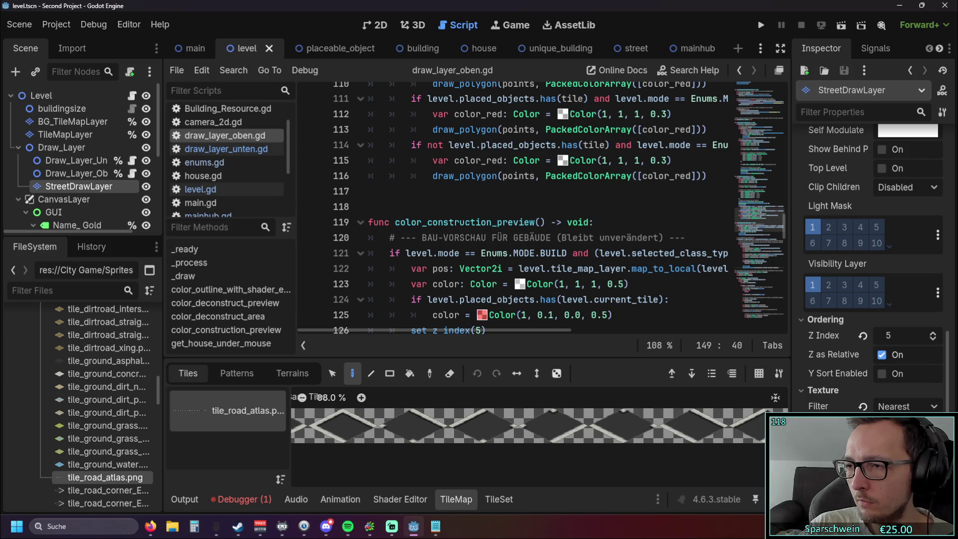
key("alt+Tab")
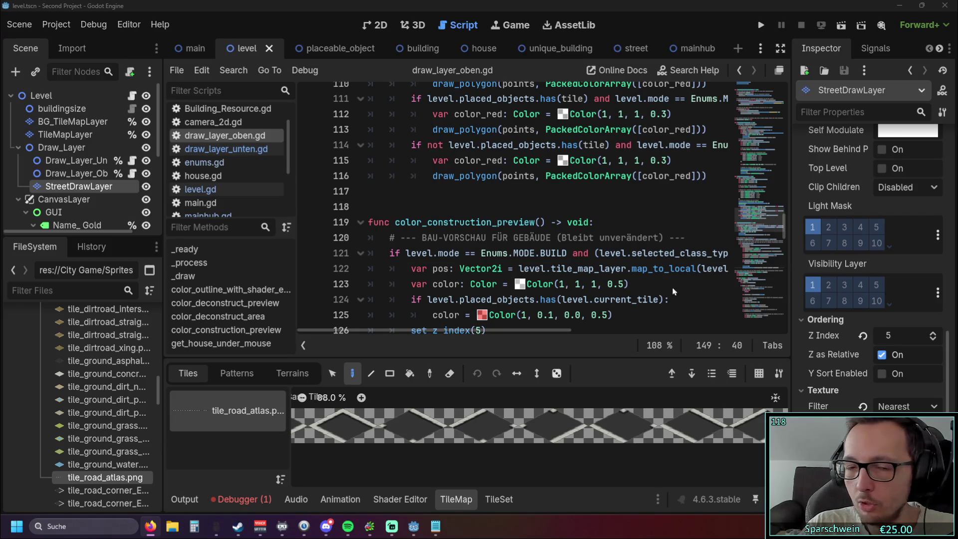
scroll(726, 284, "down", 20)
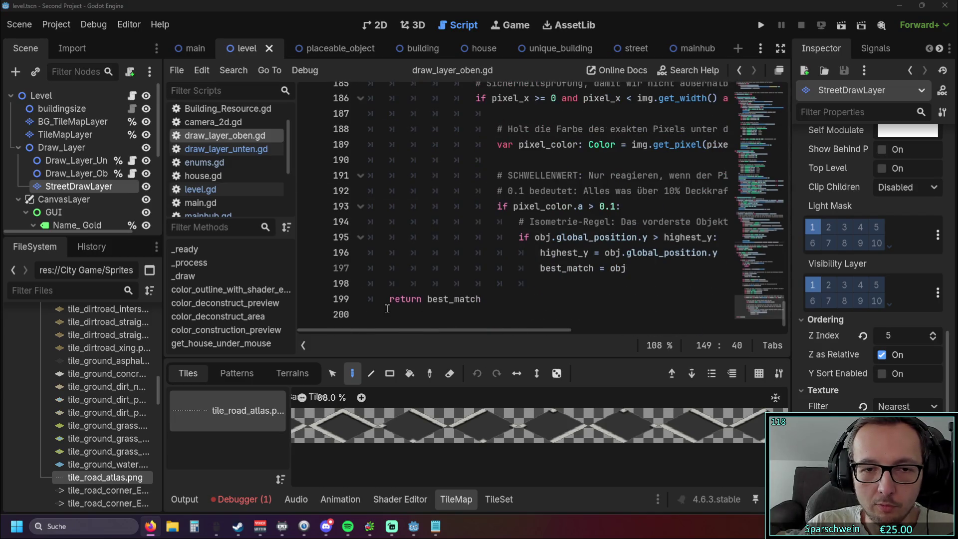
left_click(387, 308)
key("Return")
key("Return")
key("ctrl+v")
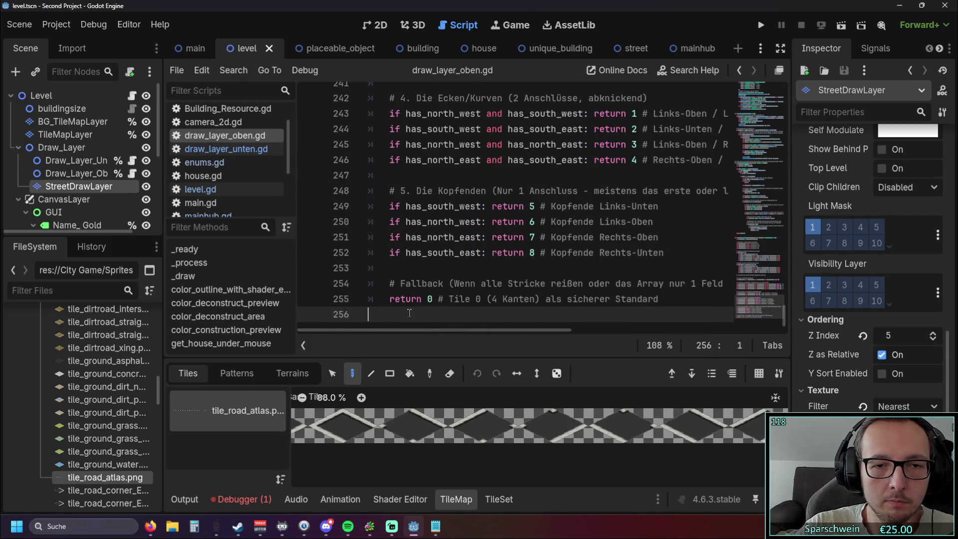
scroll(449, 294, "up", 2)
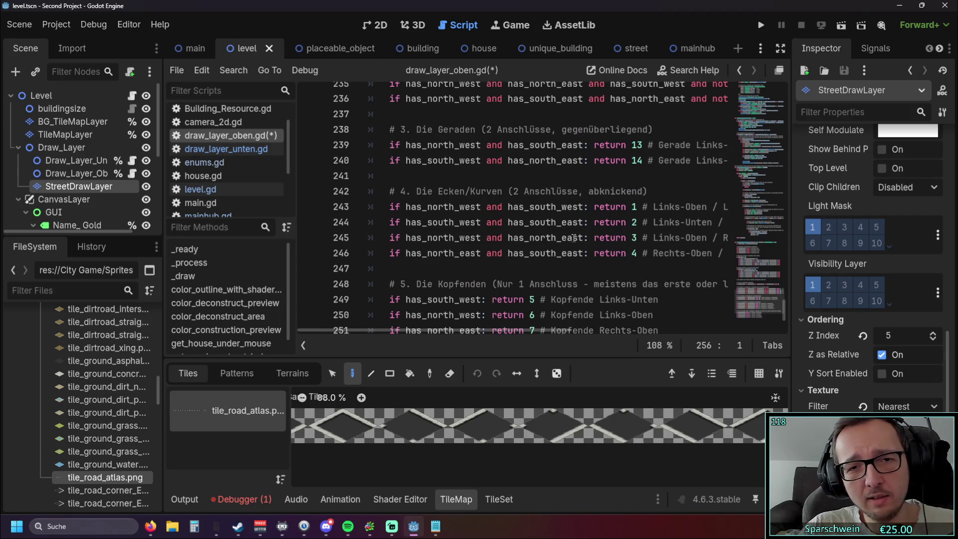
scroll(658, 232, "up", 10)
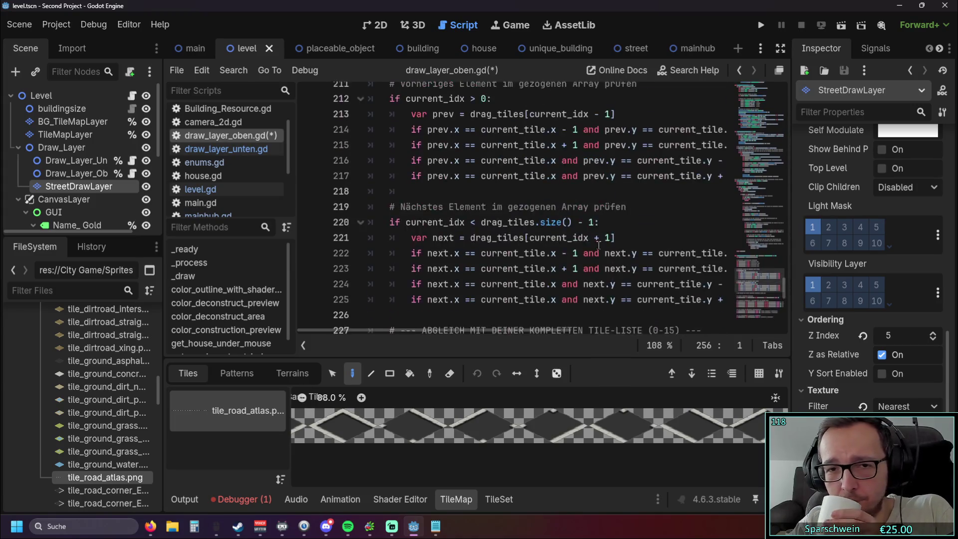
scroll(598, 246, "up", 1)
scroll(598, 246, "down", 4)
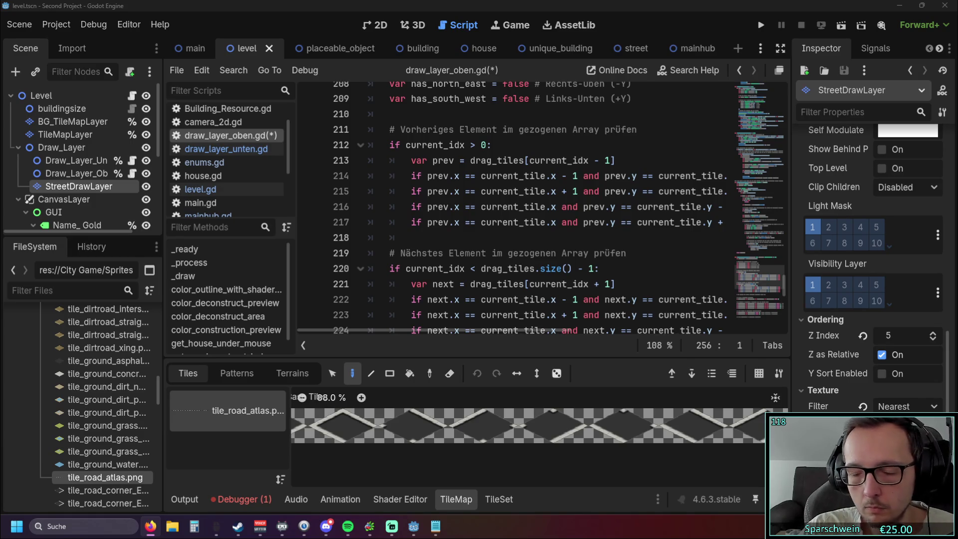
left_click(475, 241)
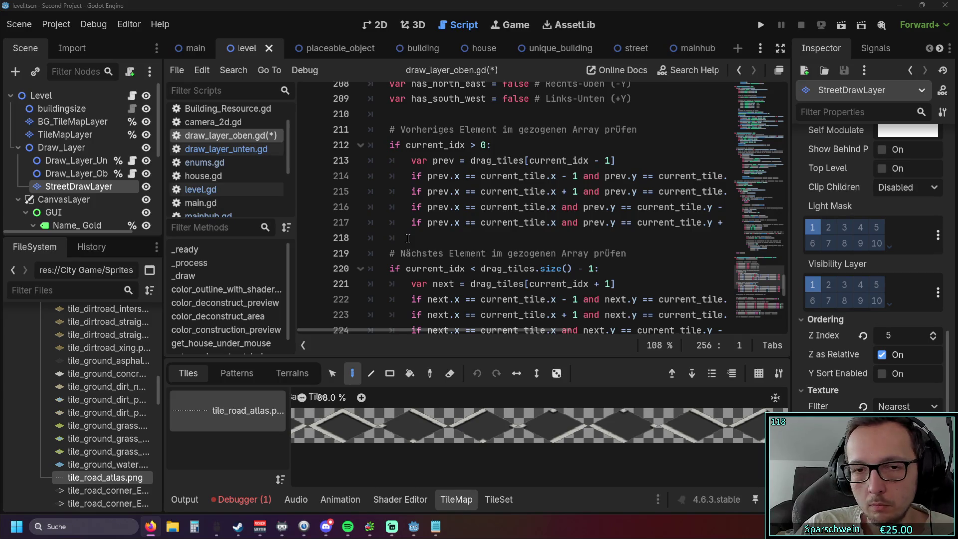
scroll(475, 244, "up", 20)
scroll(475, 244, "down", 3)
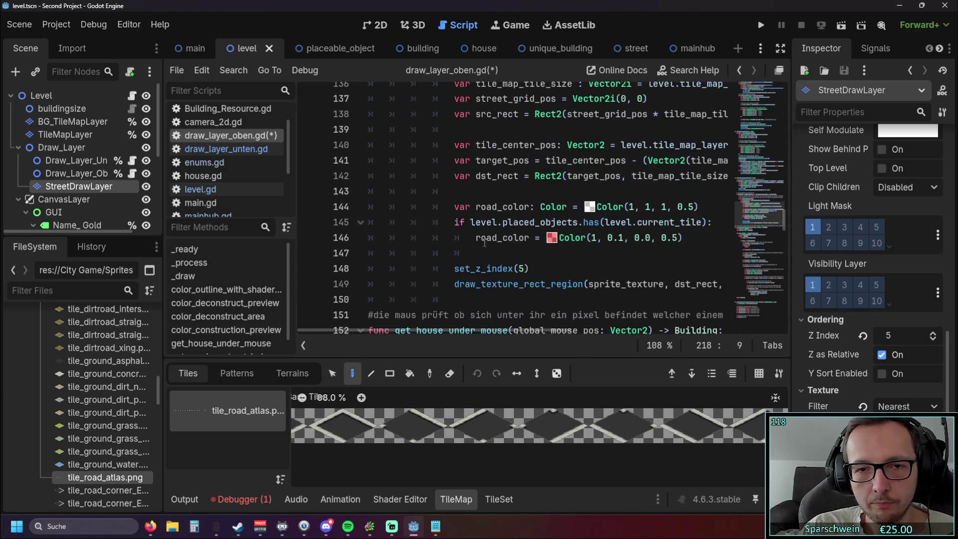
mouse_move(455, 300)
left_mouse_down()
mouse_move(372, 300)
mouse_move(386, 222)
mouse_move(568, 223)
mouse_move(588, 212)
left_mouse_up()
scroll(386, 223, "up", 4)
scroll(385, 224, "up", 3)
scroll(386, 224, "down", 8)
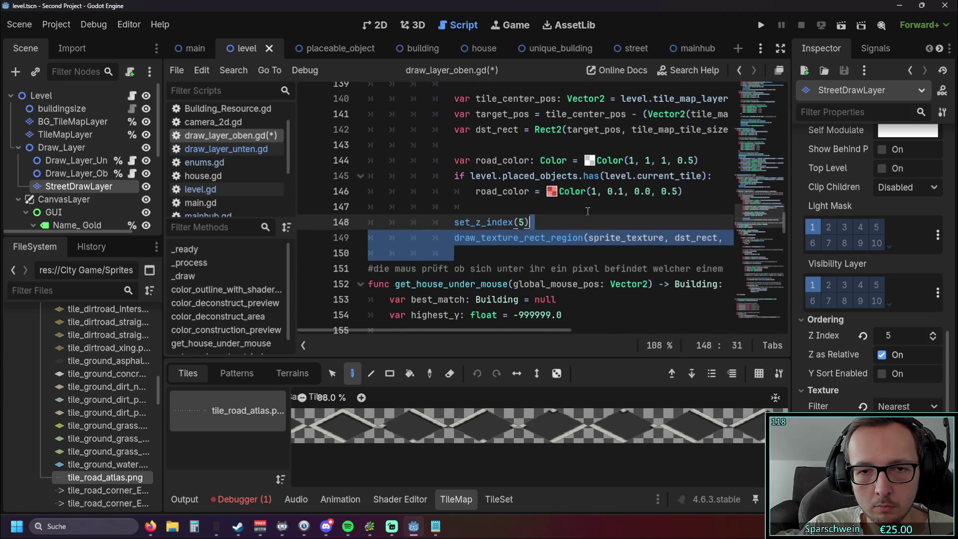
left_click(588, 212)
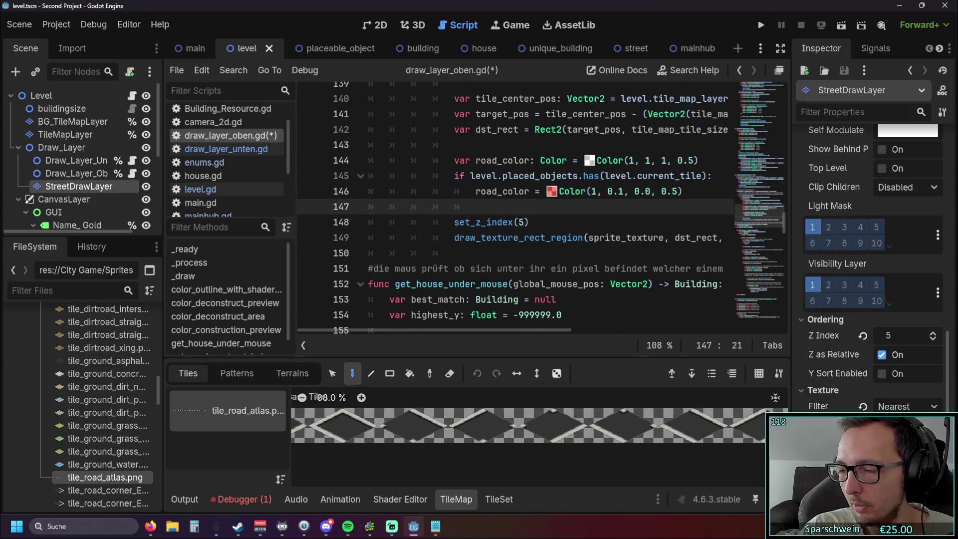
scroll(560, 200, "up", 4)
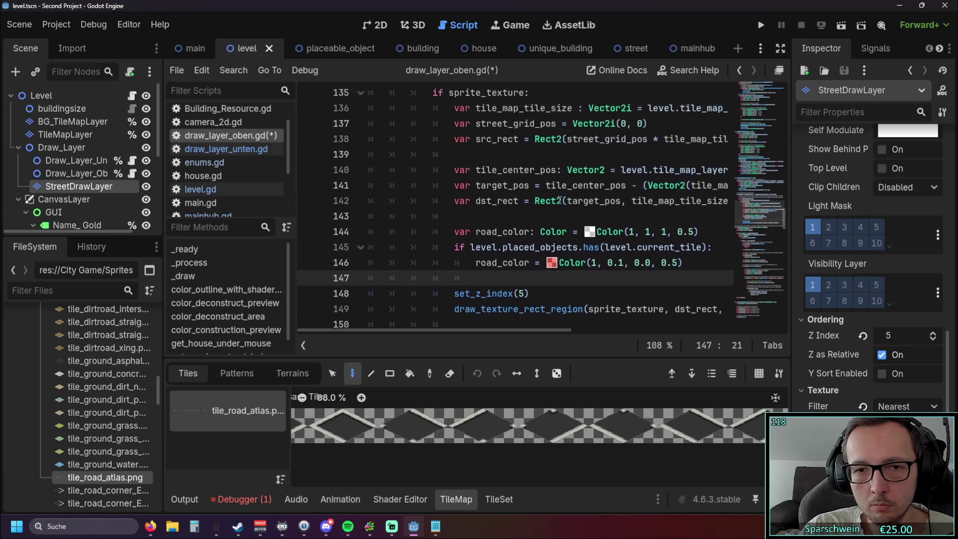
scroll(559, 200, "up", 1)
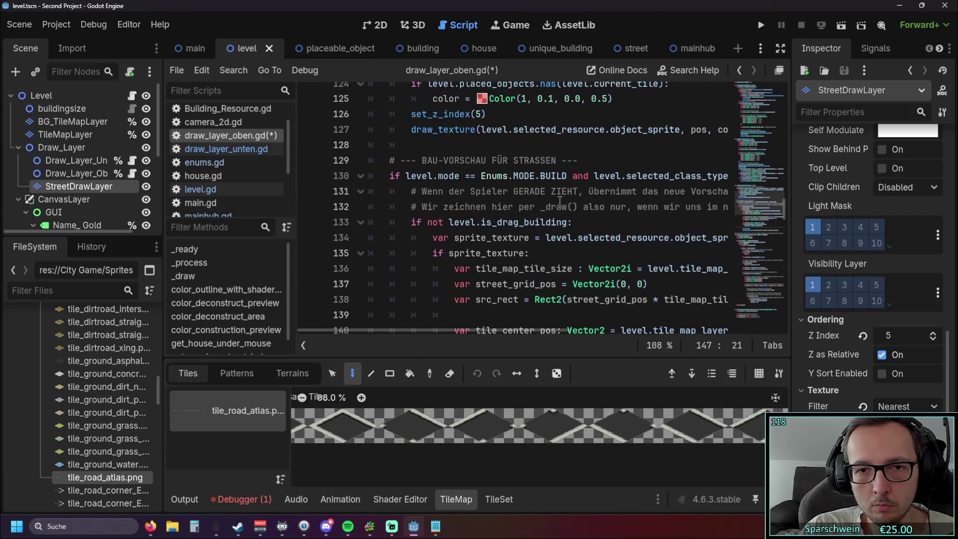
mouse_move(447, 330)
left_mouse_down()
mouse_move(508, 330)
mouse_move(421, 330)
left_mouse_up()
scroll(517, 245, "up", 3)
scroll(517, 245, "up", 1)
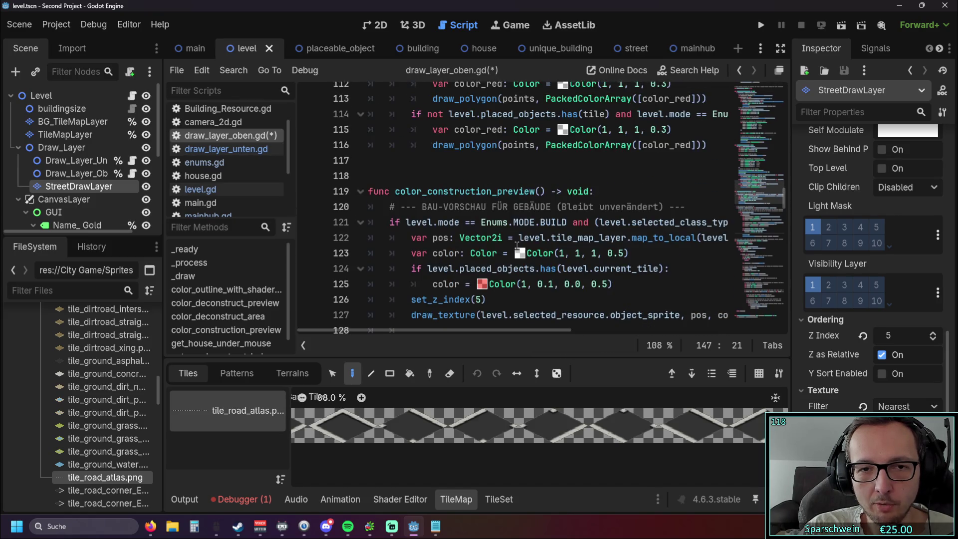
scroll(517, 245, "down", 4)
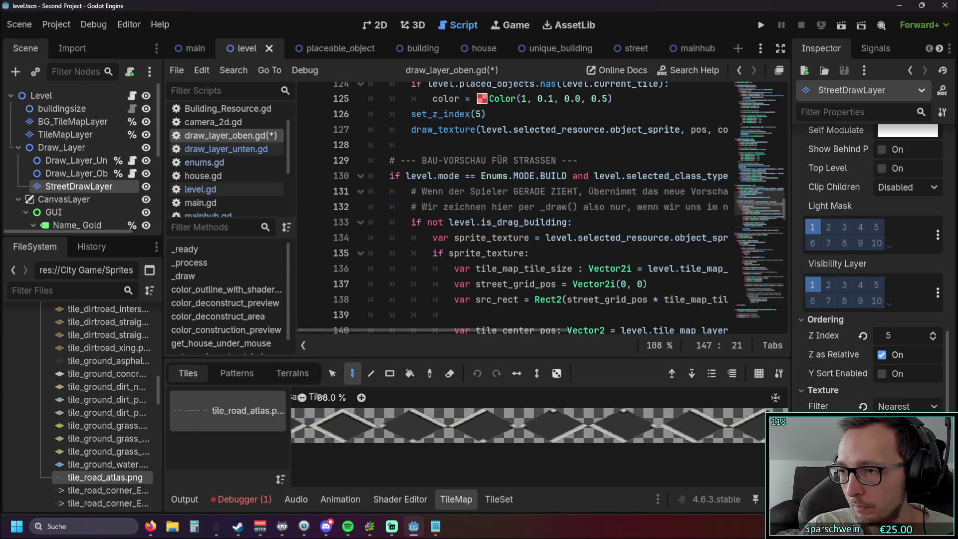
Test-run the game with F5, place a street on the grid, then stop it
key("F5")
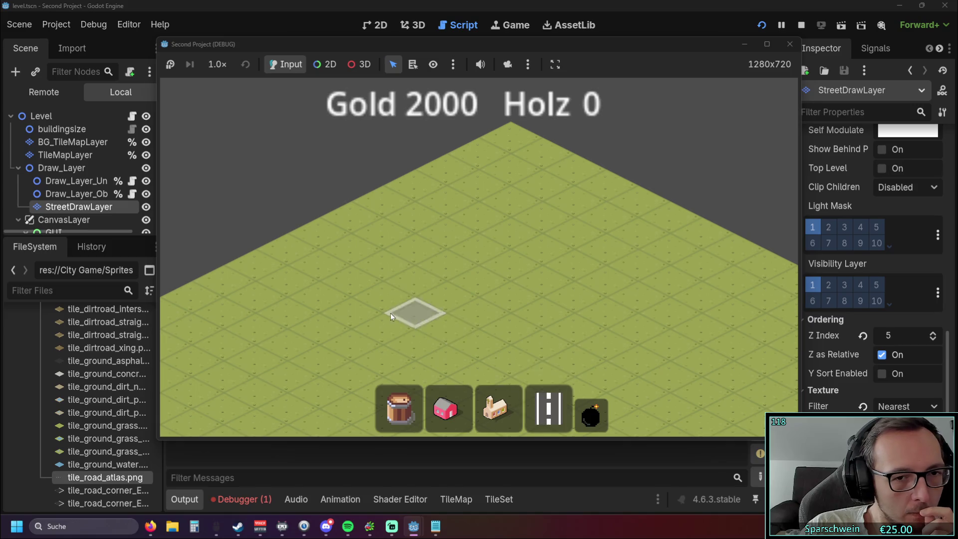
left_click(390, 313)
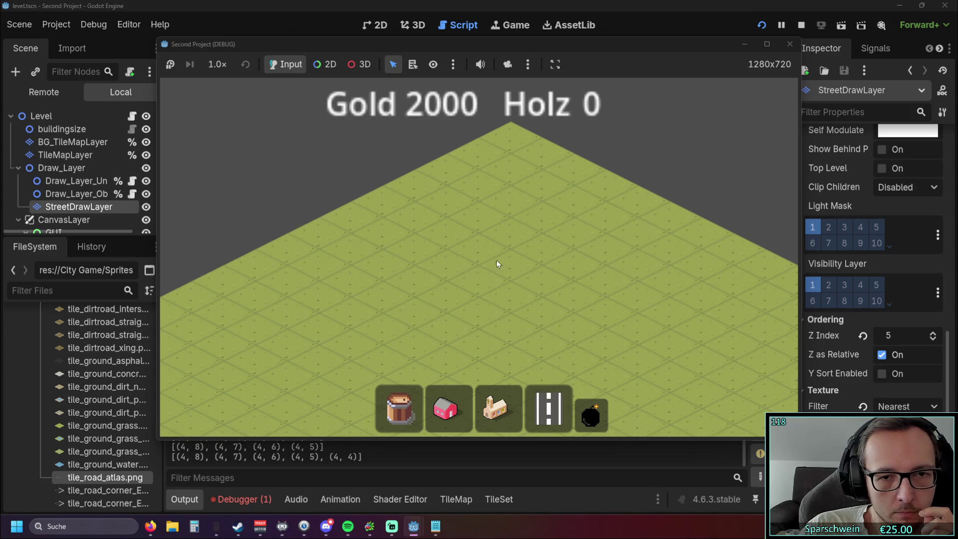
left_click(523, 258)
key("F8")
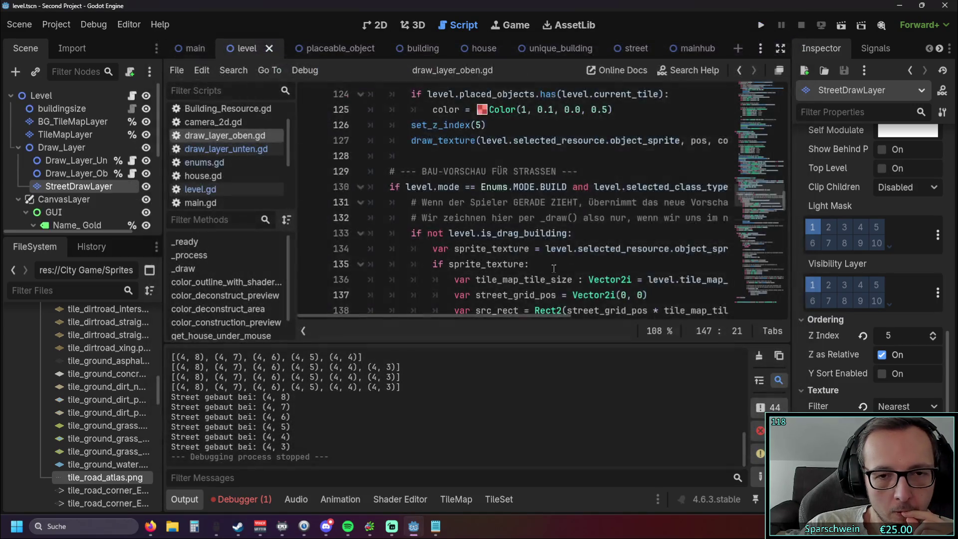
Delete the BAU-VORSCHAU FÜR STRASSEN street build-preview block from the draw layer script
scroll(557, 265, "down", 2)
mouse_move(548, 169)
left_mouse_down()
mouse_move(414, 95)
mouse_move(406, 222)
mouse_move(334, 187)
mouse_move(331, 172)
left_mouse_up()
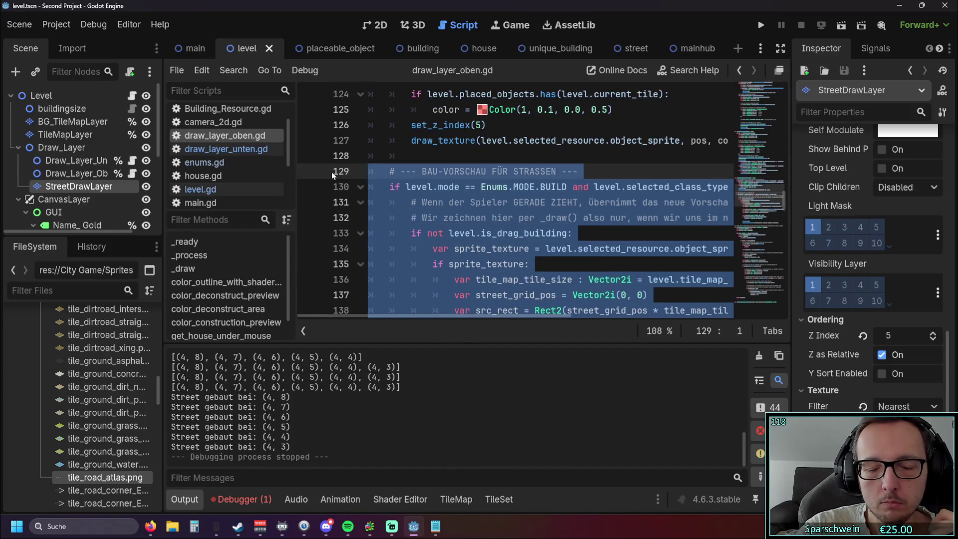
key("BackSpace")
Run the game again and drag a straight road across the grass grid
left_click(761, 25)
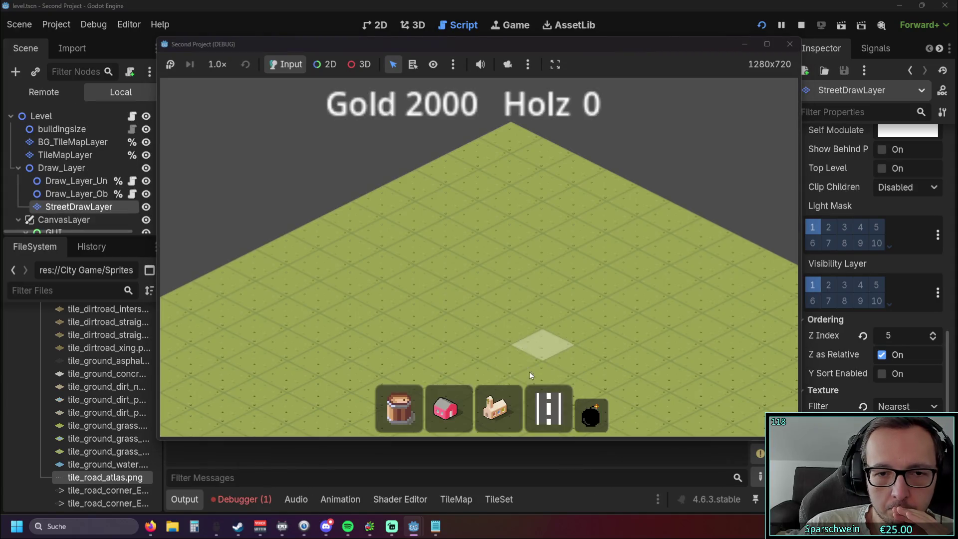
left_click(549, 409)
left_click_drag(328, 345, 501, 267)
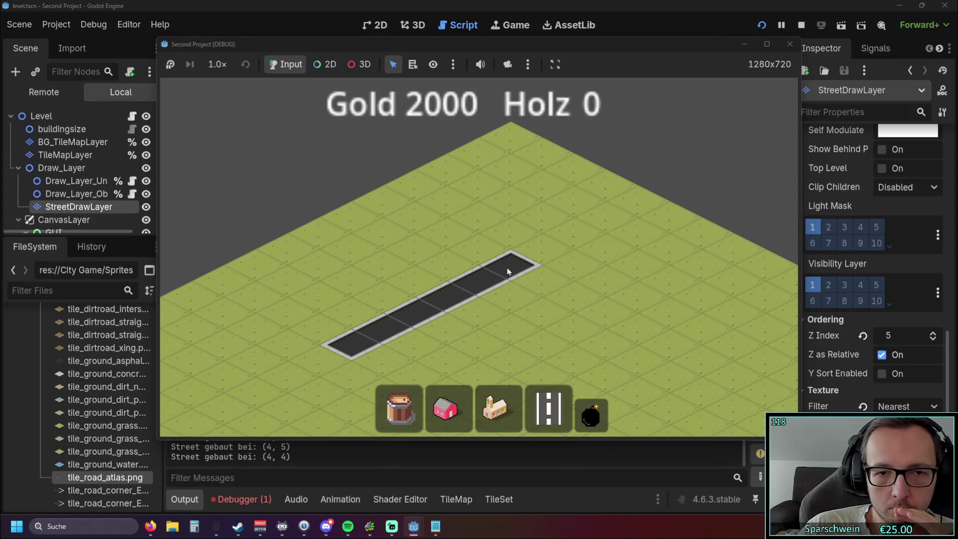
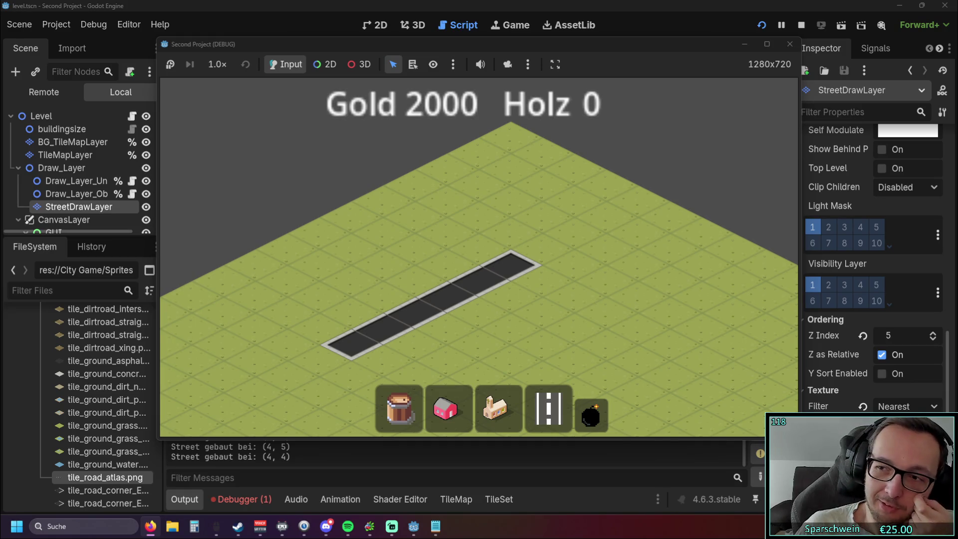
Restart the game and lay a five-tile street from (4, 7) to (4, 3)
left_click(790, 44)
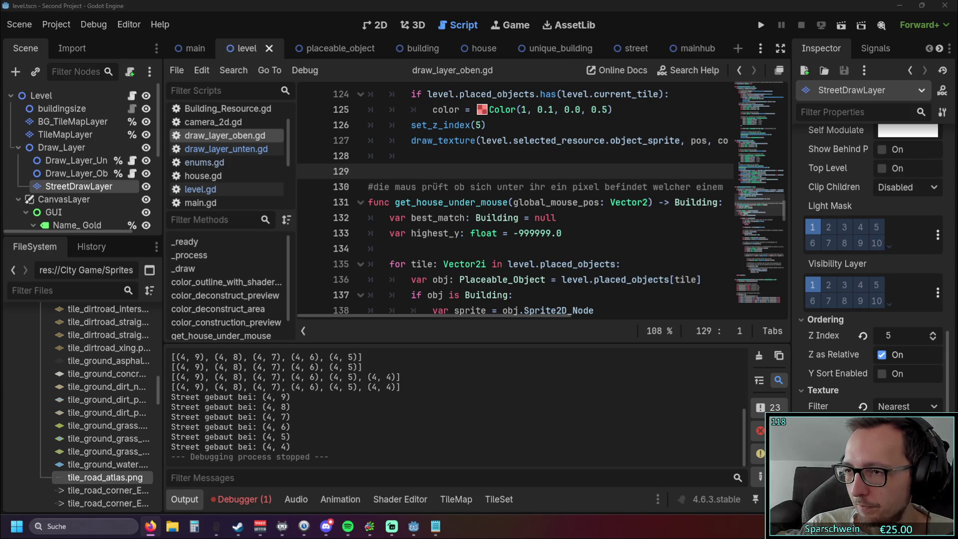
left_click(761, 25)
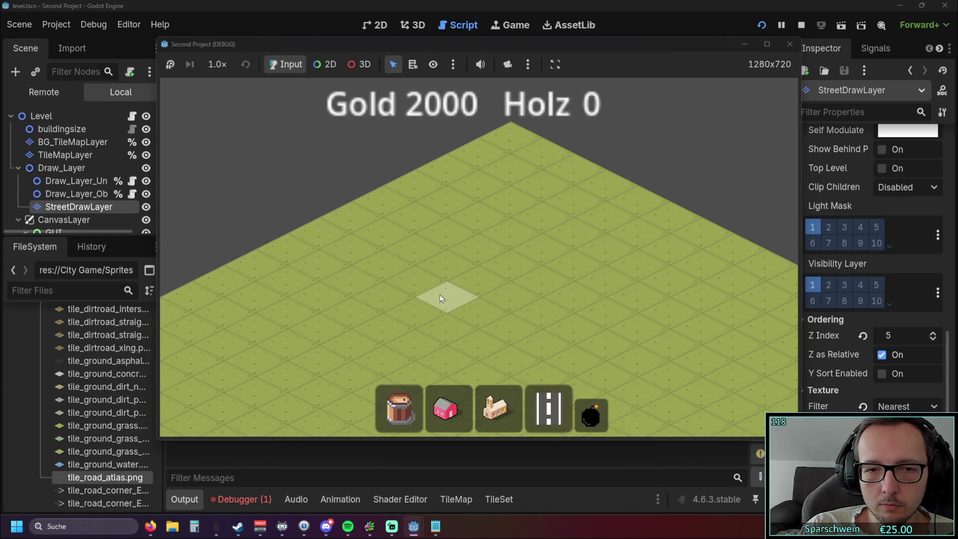
left_click_drag(394, 314, 537, 250)
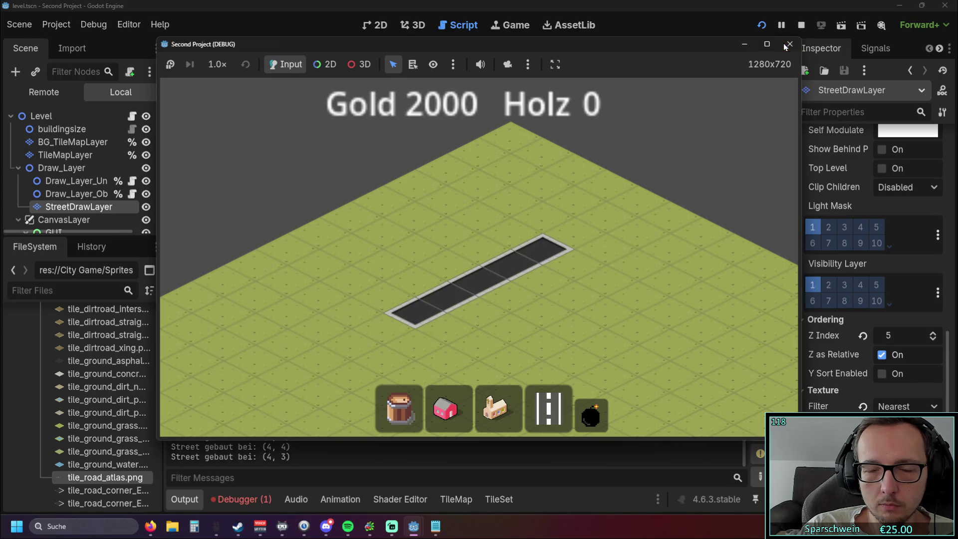
Stop the test run and return to the draw_layer_oben.gd code
left_click(789, 44)
left_click(526, 254)
scroll(521, 247, "up", 1)
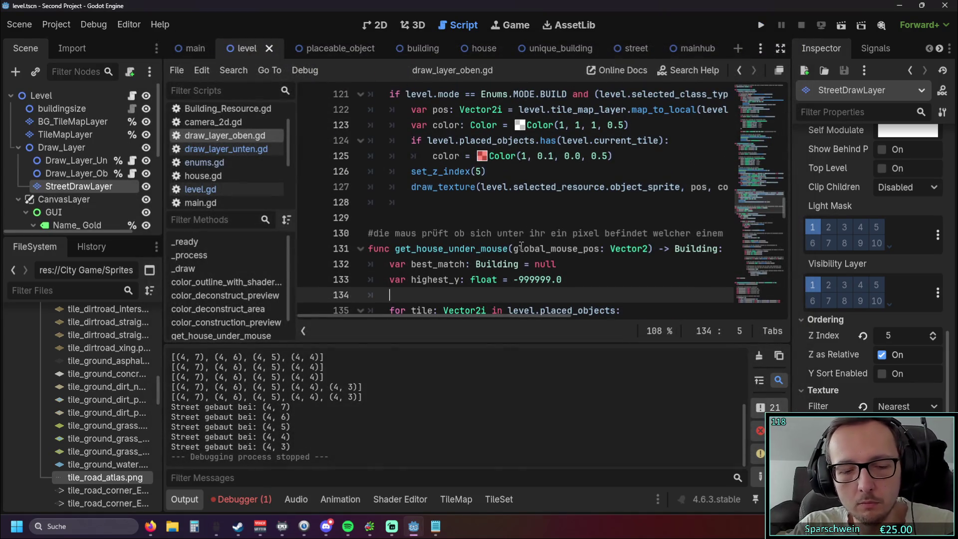
Undo recent edits to restore the BAU-VORSCHAU street preview block with its drag-tile loop
key("ctrl+z")
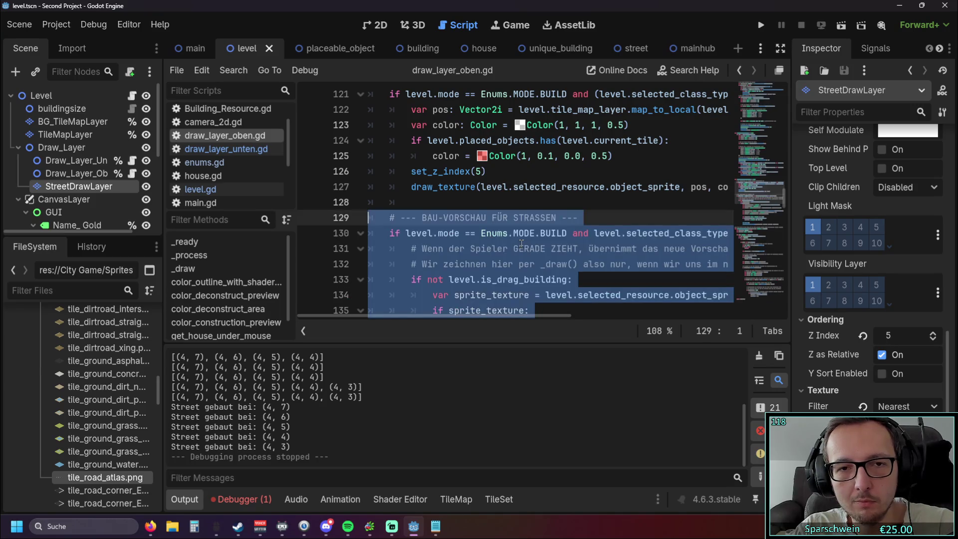
scroll(695, 263, "down", 2, "ctrl")
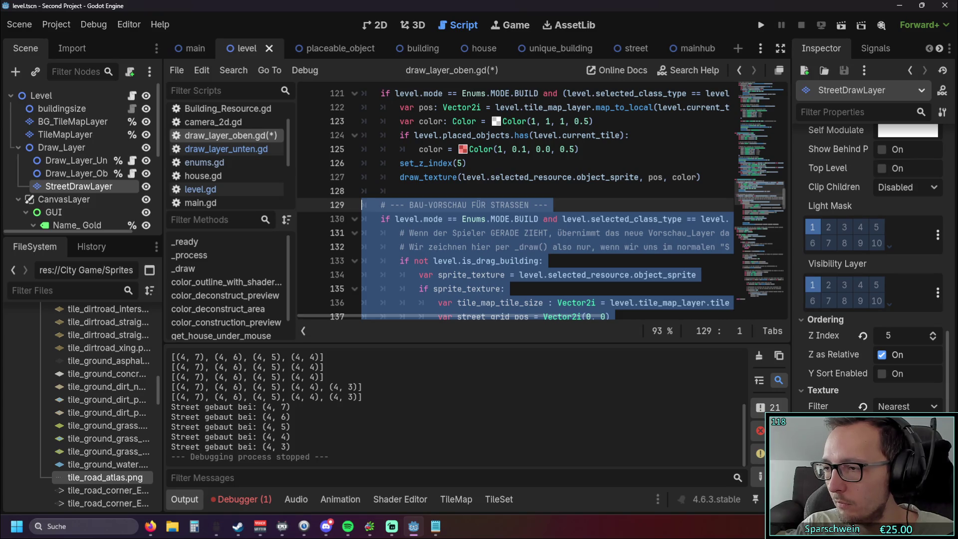
left_click(595, 200)
key("ctrl+End")
key("ctrl+z")
key("ctrl+z")
key("ctrl+z")
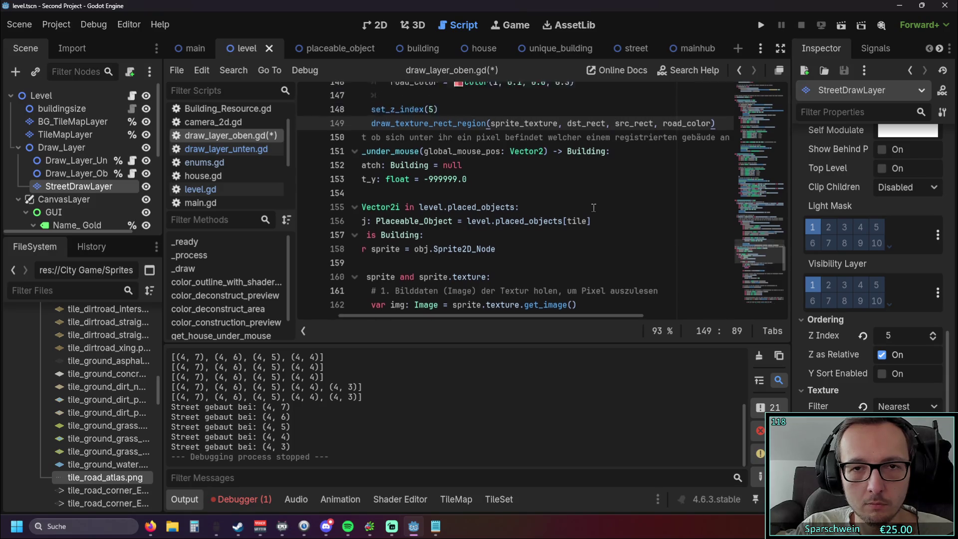
key("ctrl+z")
key("ctrl+z")
key("ctrl+z")
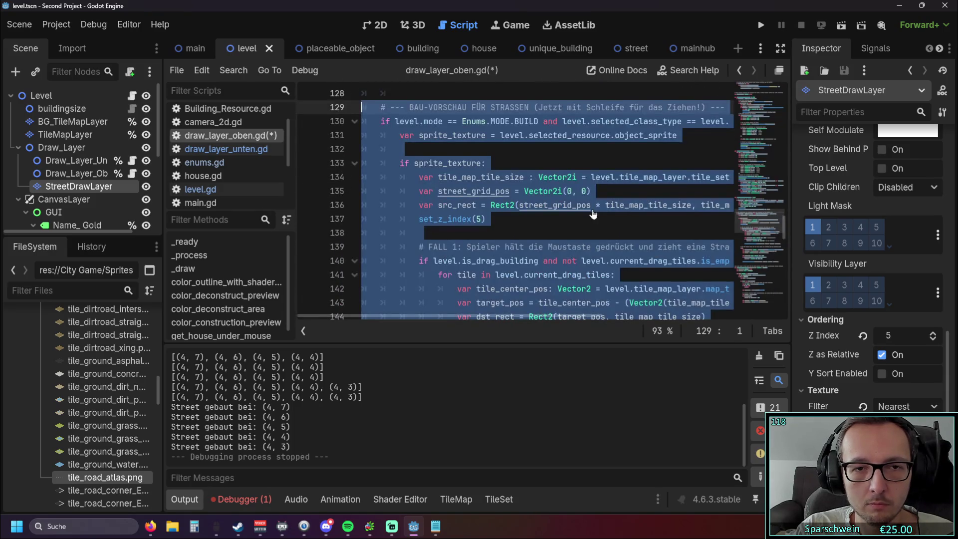
scroll(592, 212, "up", 2)
scroll(593, 211, "down", 9)
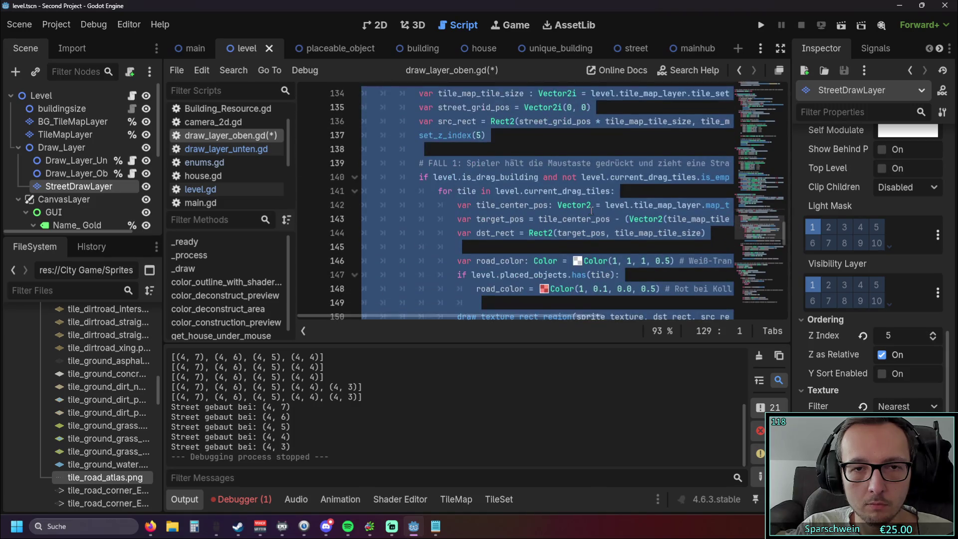
scroll(591, 213, "up", 7)
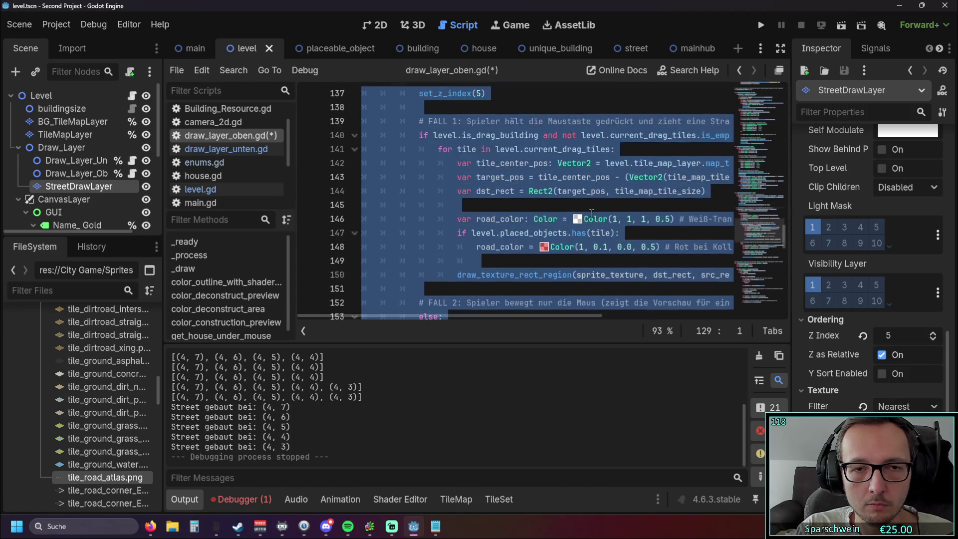
Delete the empty line 137 and review the preview code down to the script's end
left_click(589, 216)
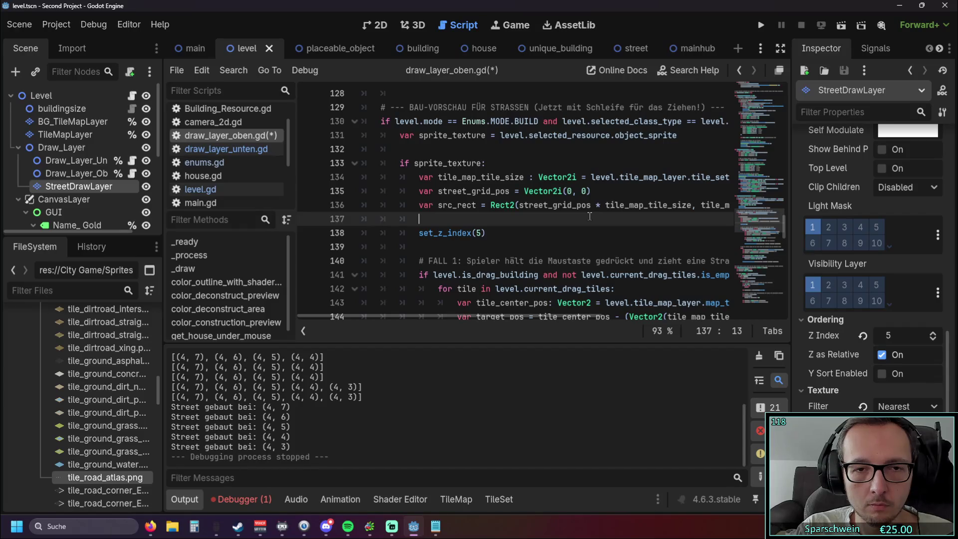
key("BackSpace")
left_click(581, 227)
scroll(598, 254, "down", 20)
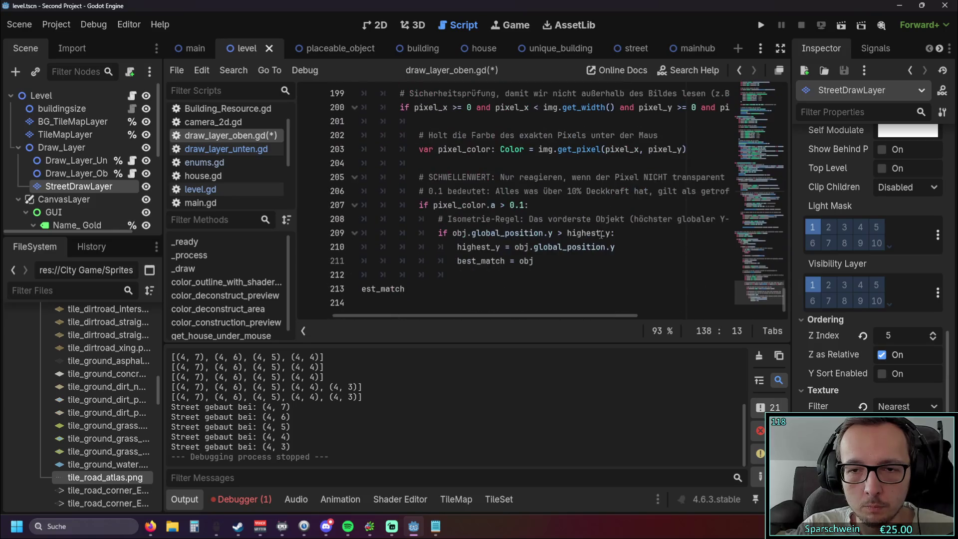
scroll(404, 289, "down", 19)
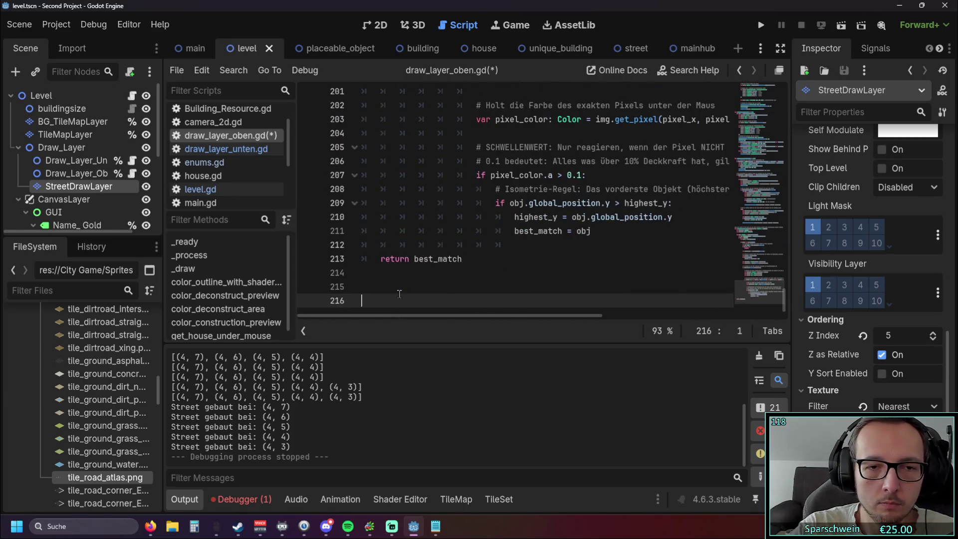
left_click(399, 296)
scroll(394, 291, "up", 15)
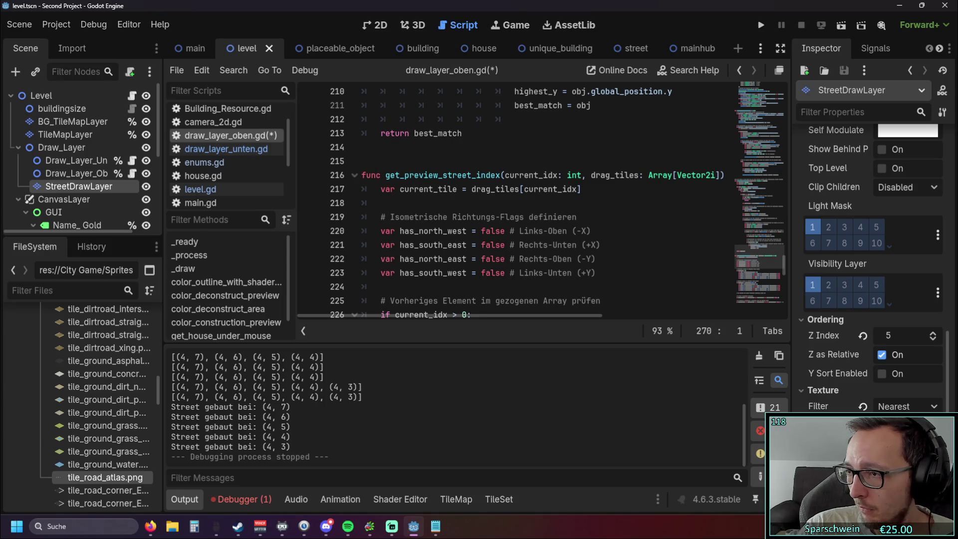
scroll(667, 273, "up", 20)
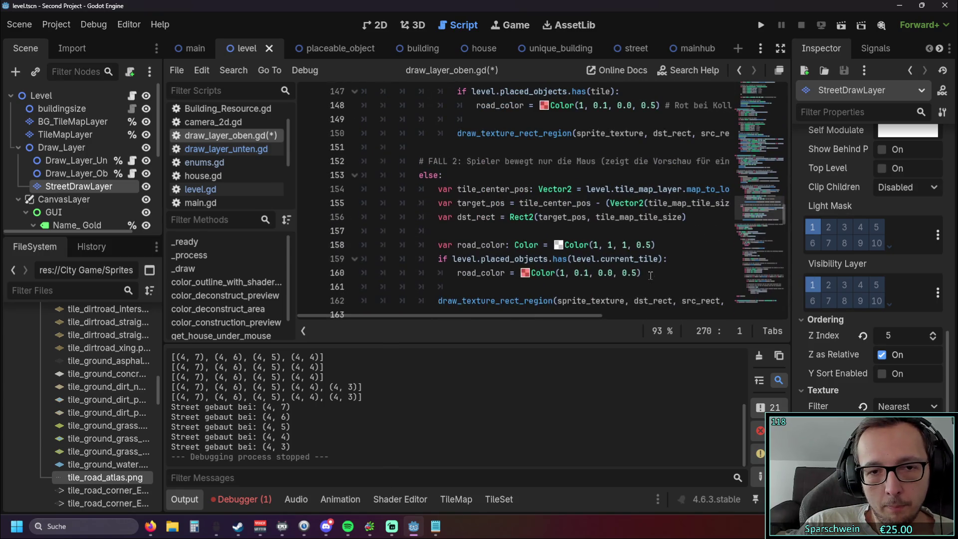
scroll(650, 275, "down", 1)
scroll(650, 276, "down", 1)
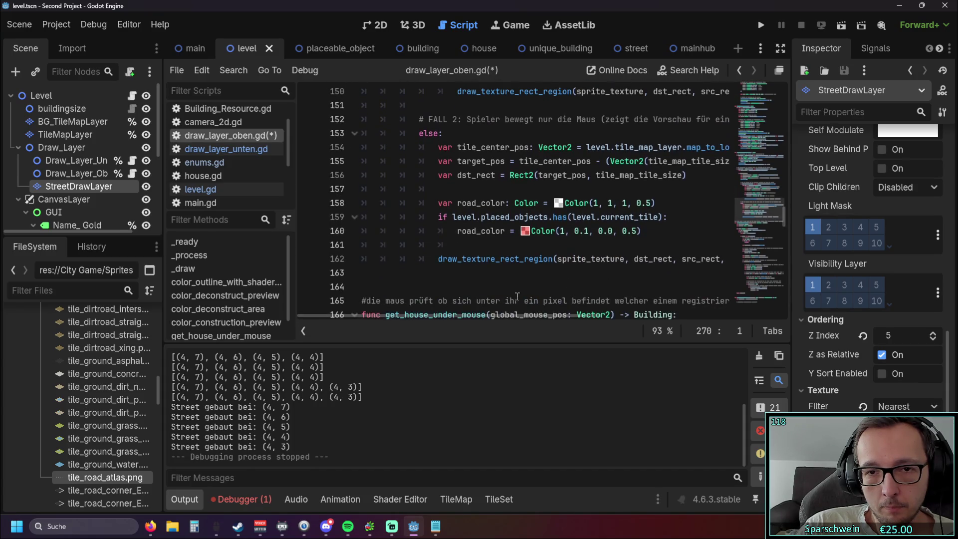
mouse_move(450, 320)
left_mouse_down()
mouse_move(490, 313)
mouse_move(479, 314)
left_mouse_up()
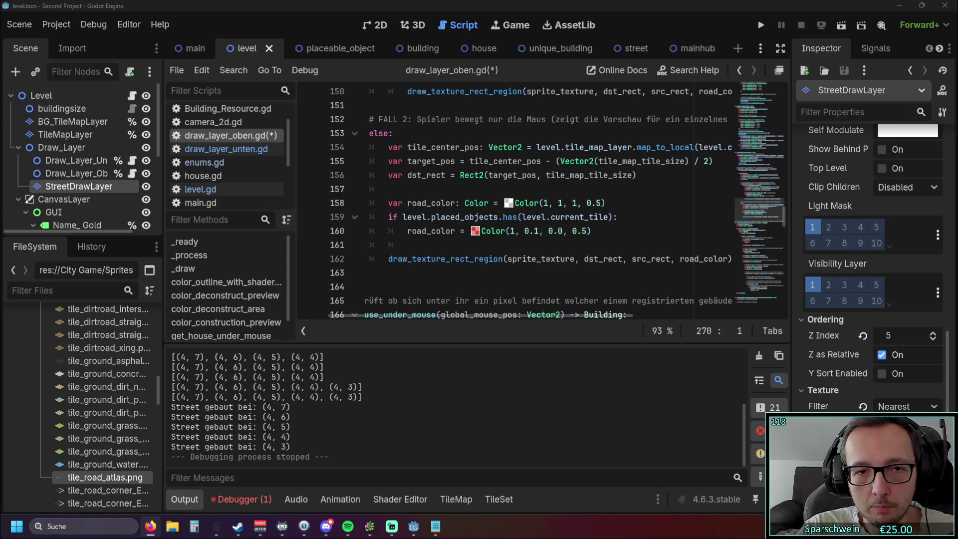
left_click(557, 283)
Replace the single-tile preview lines 154–162 with the new pasted preview block
mouse_move(472, 270)
left_mouse_down()
mouse_move(439, 259)
mouse_move(325, 147)
left_mouse_up()
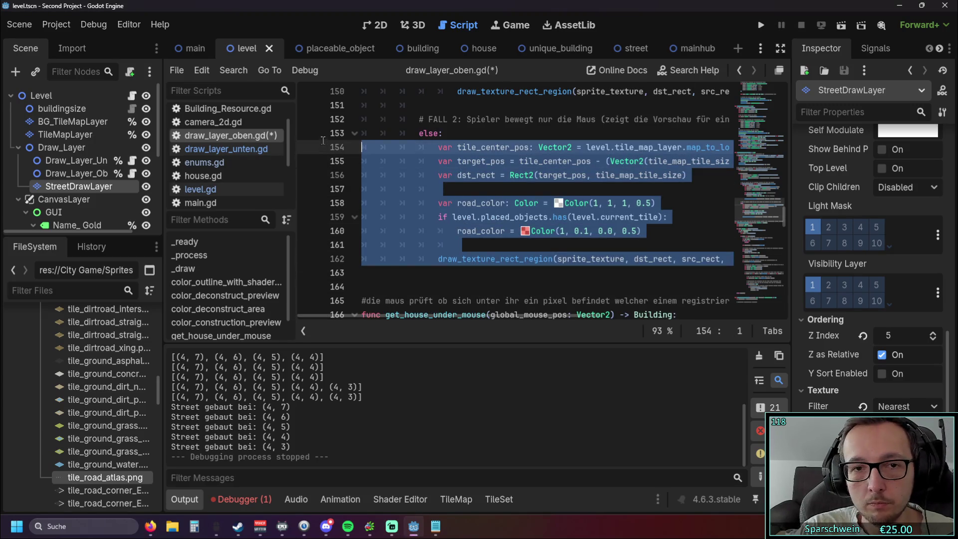
key("ctrl+v")
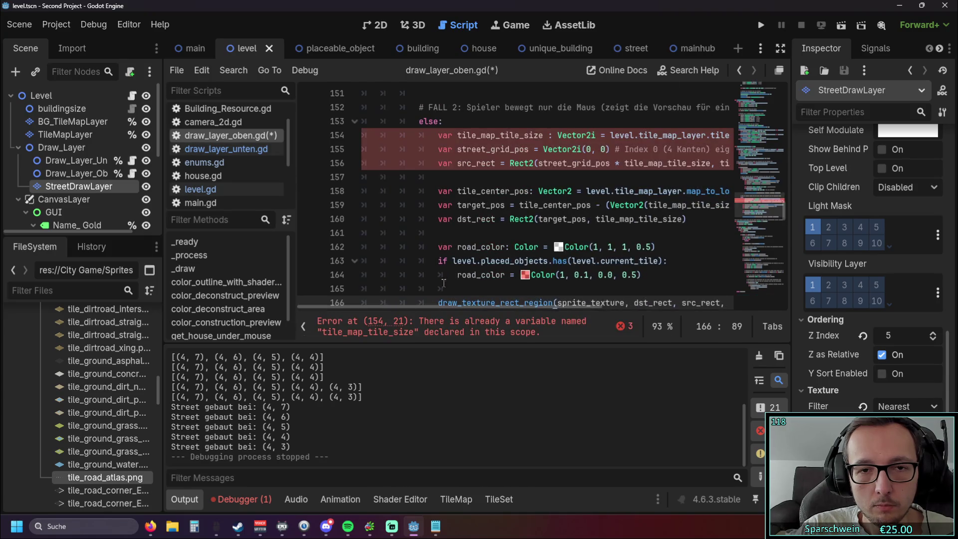
scroll(464, 312, "up", 1)
mouse_move(456, 310)
left_mouse_down()
mouse_move(518, 305)
mouse_move(448, 300)
left_mouse_up()
scroll(533, 217, "up", 5)
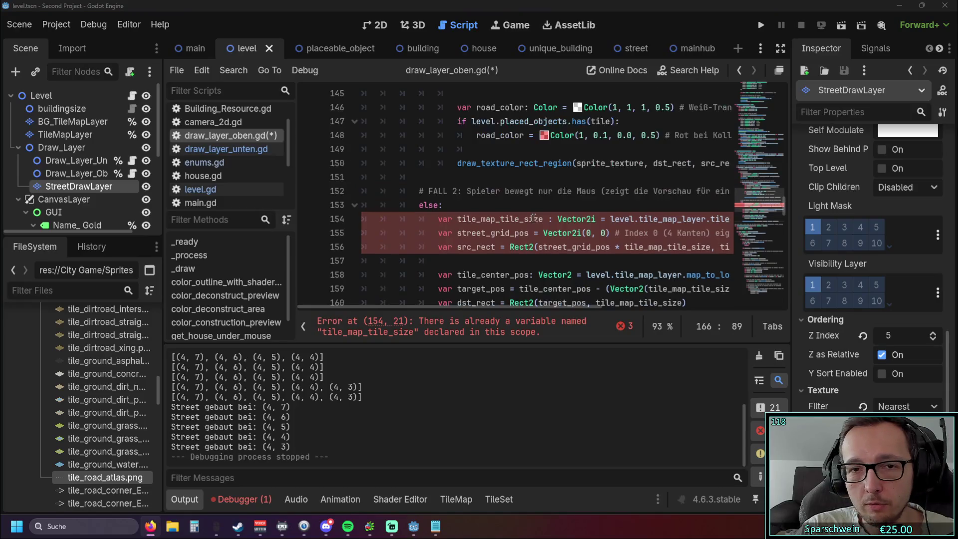
scroll(533, 217, "down", 3)
scroll(533, 217, "up", 3)
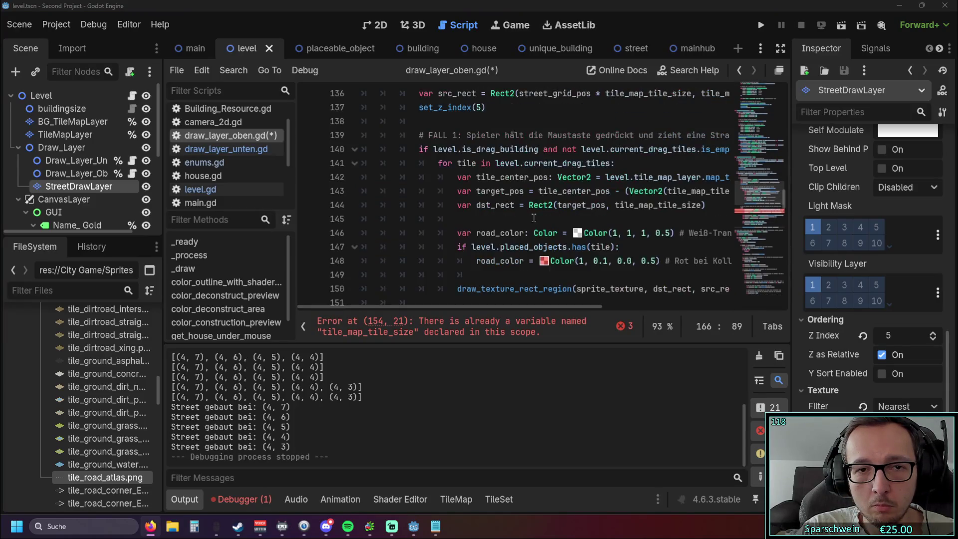
scroll(418, 194, "down", 4)
scroll(418, 193, "down", 5)
scroll(587, 281, "up", 3)
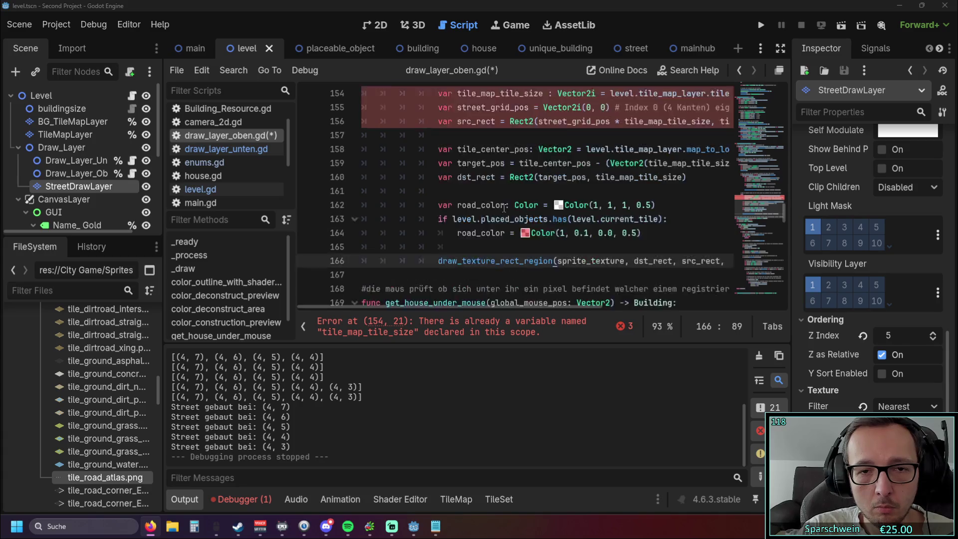
scroll(576, 257, "down", 2)
scroll(547, 278, "up", 1)
Adjust the FALL 2 block's indentation, shifting it left, back, then one level deeper
mouse_move(547, 278)
left_mouse_down()
mouse_move(499, 205)
mouse_move(449, 90)
mouse_move(456, 276)
mouse_move(389, 189)
mouse_move(349, 100)
mouse_move(342, 148)
left_mouse_up()
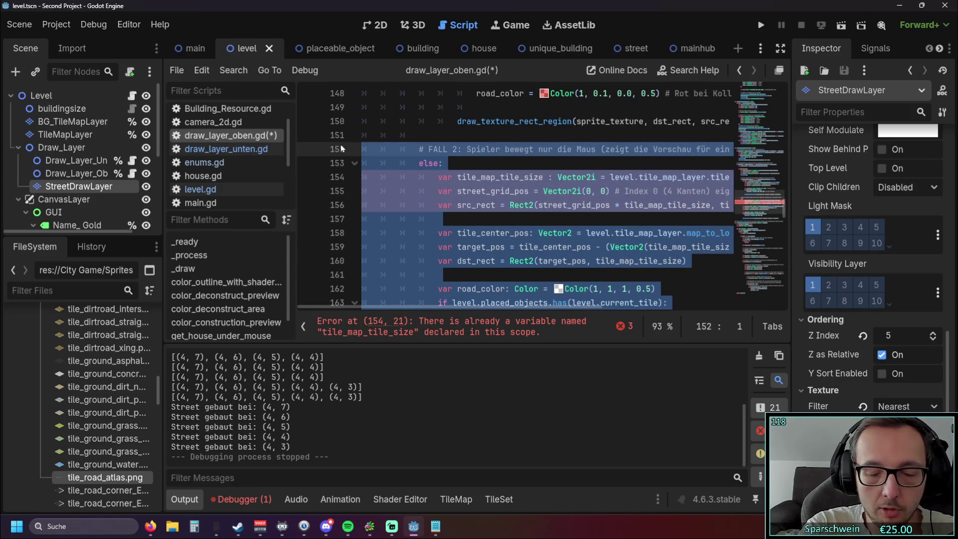
key("shift+Tab")
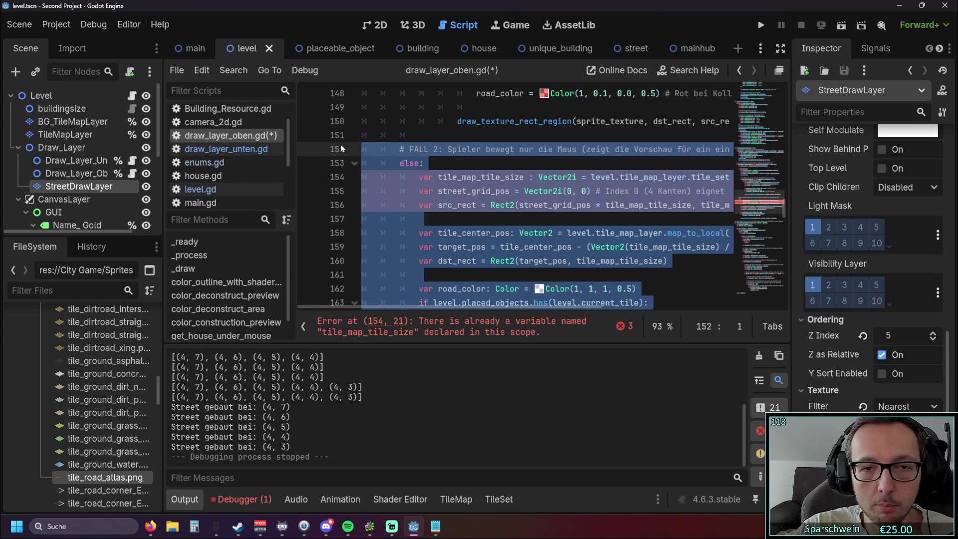
key("Tab")
key("Tab")
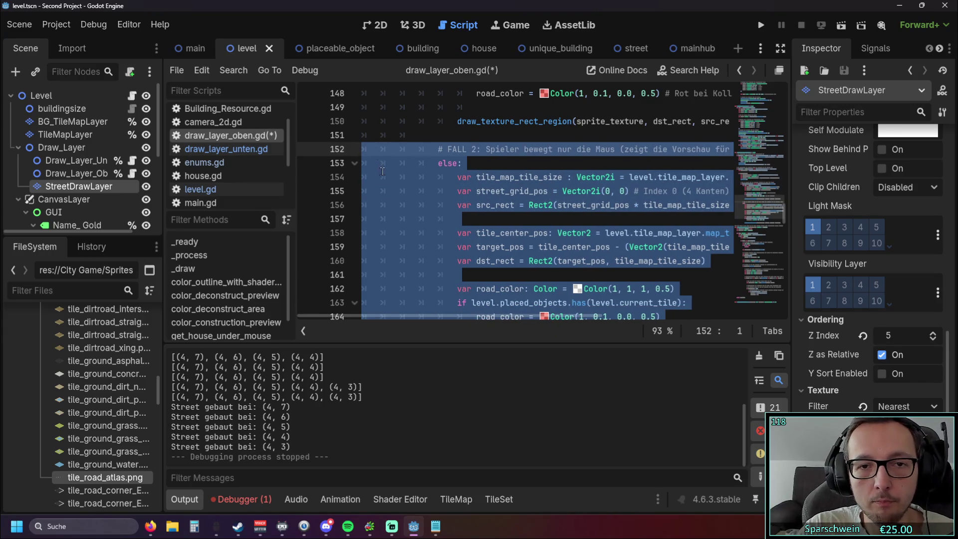
left_click(438, 177)
scroll(439, 254, "up", 4)
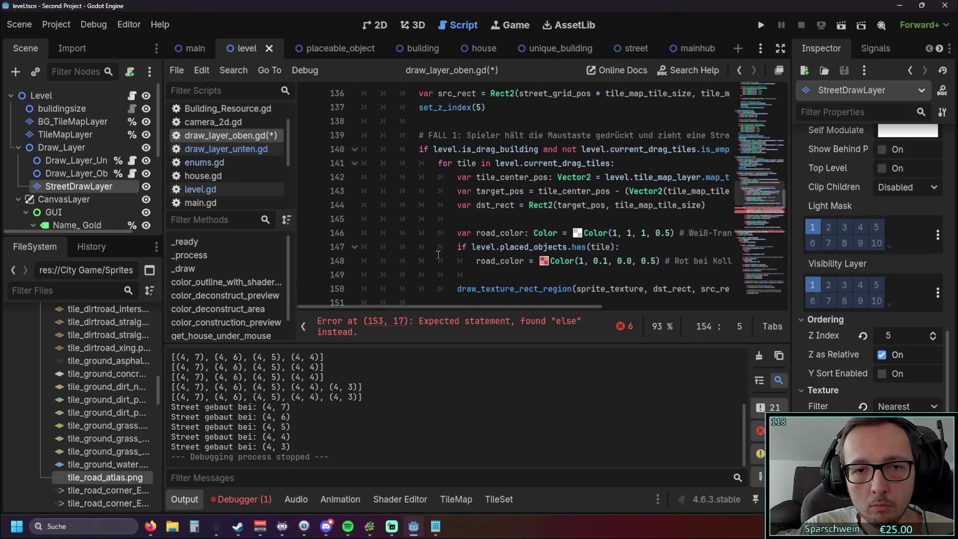
scroll(438, 255, "down", 2)
scroll(467, 258, "up", 2)
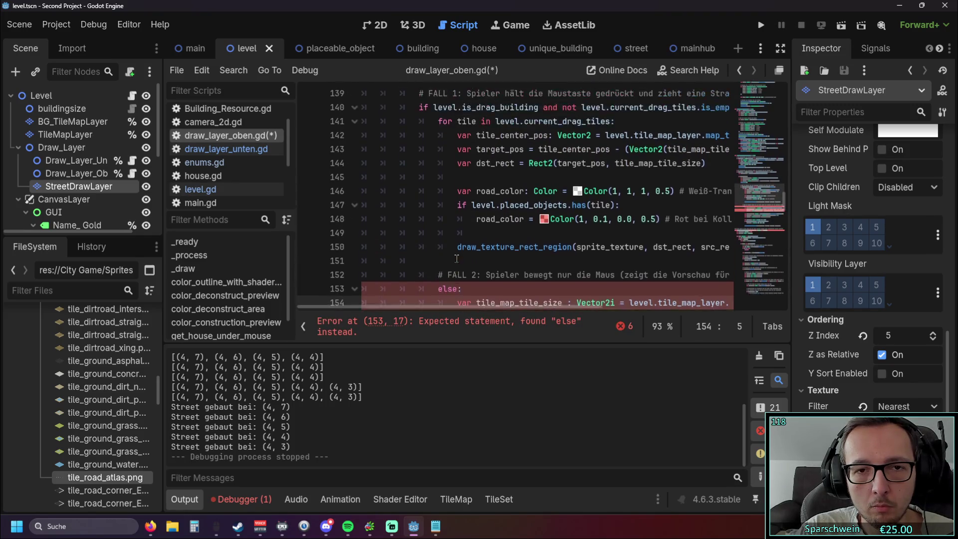
scroll(467, 259, "down", 6)
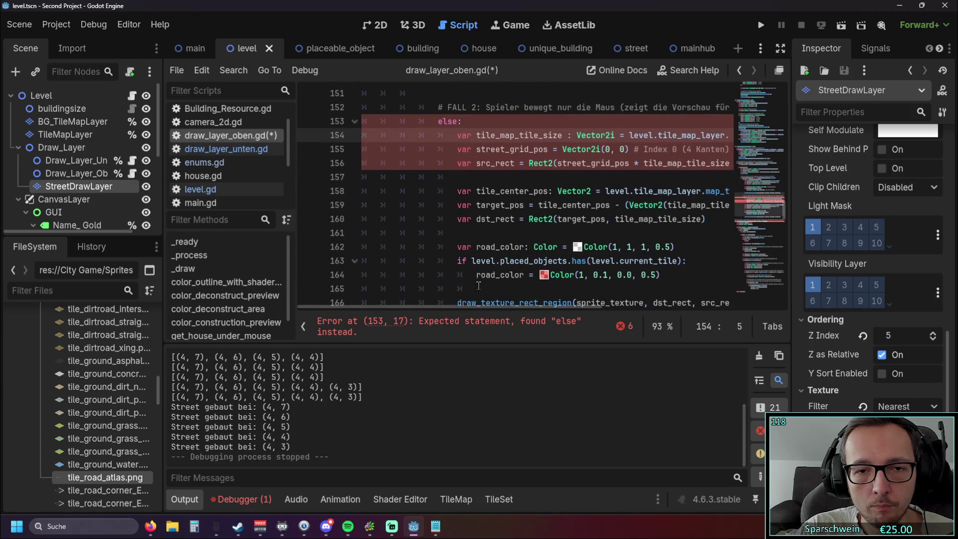
mouse_move(473, 274)
left_mouse_down()
mouse_move(457, 206)
mouse_move(373, 107)
left_mouse_up()
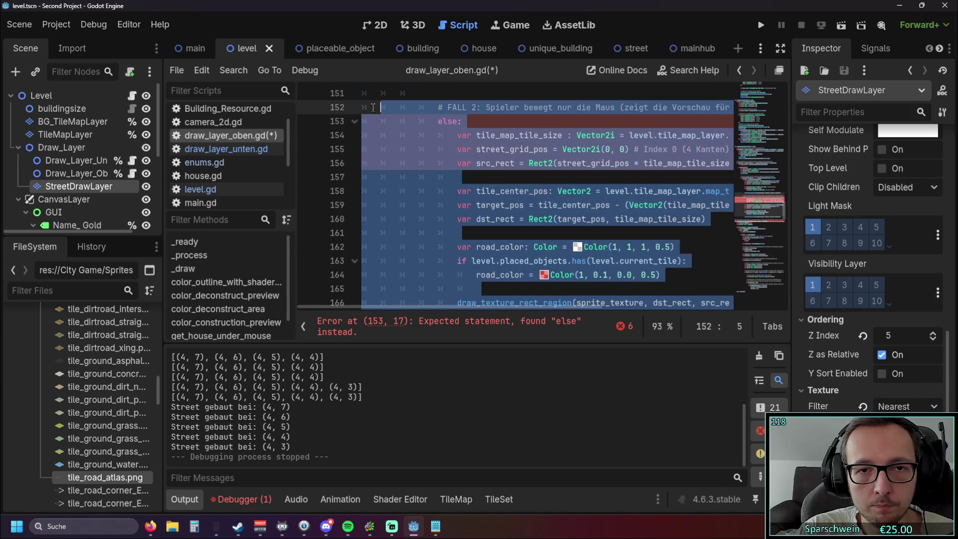
key("Tab")
left_click(420, 190)
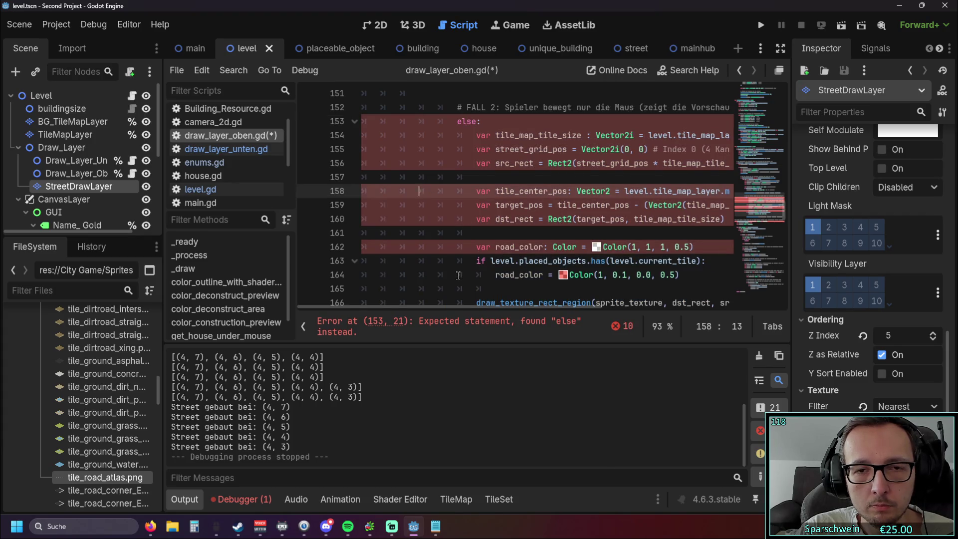
Unindent the FALL 2 block by one level
scroll(458, 275, "up", 2)
scroll(458, 276, "up", 1)
scroll(464, 275, "up", 1)
scroll(473, 274, "down", 1)
scroll(474, 274, "down", 3)
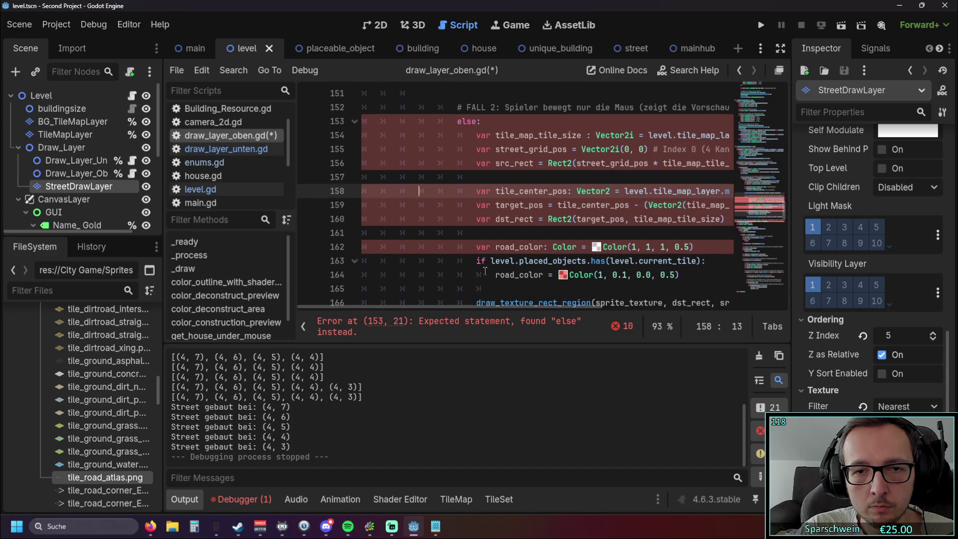
left_click_drag(476, 305, 514, 307)
scroll(485, 248, "up", 2)
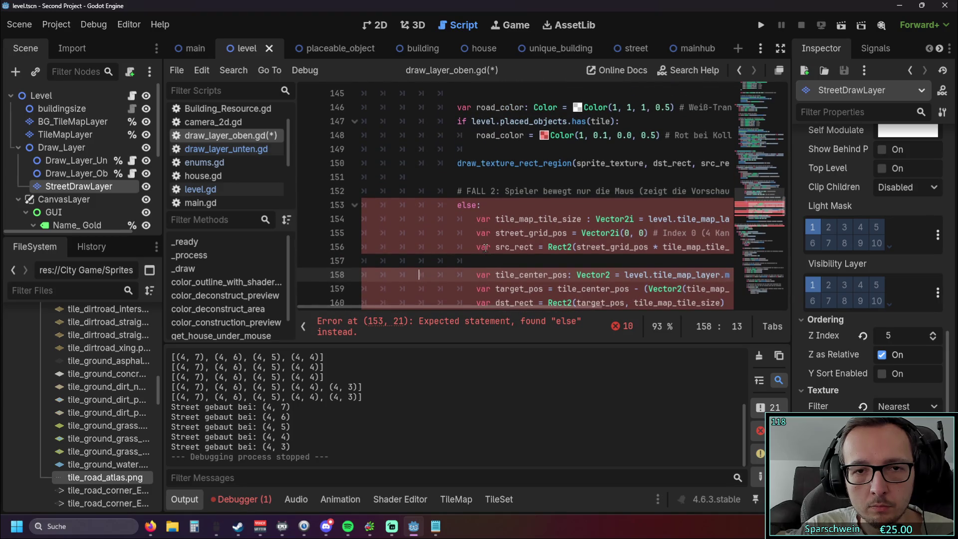
scroll(486, 248, "up", 2)
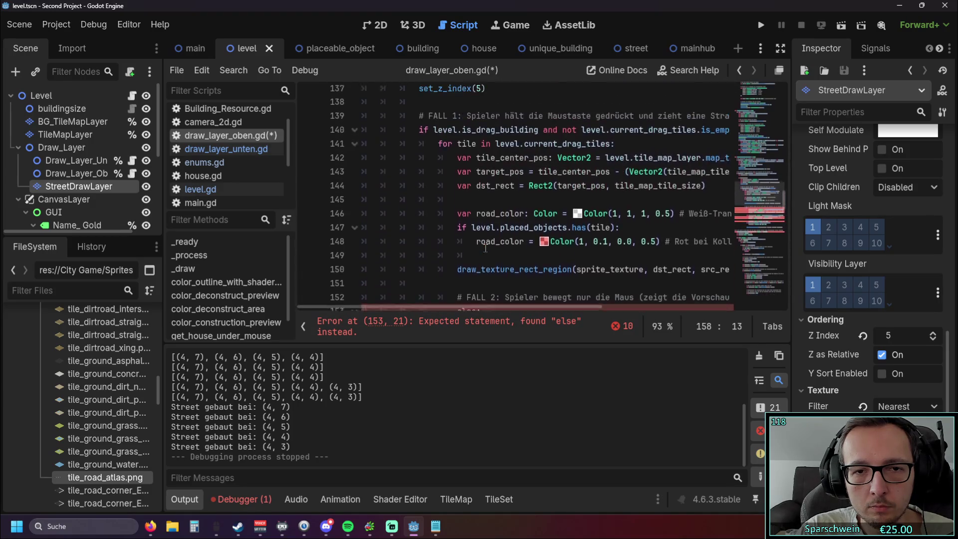
scroll(486, 248, "down", 5)
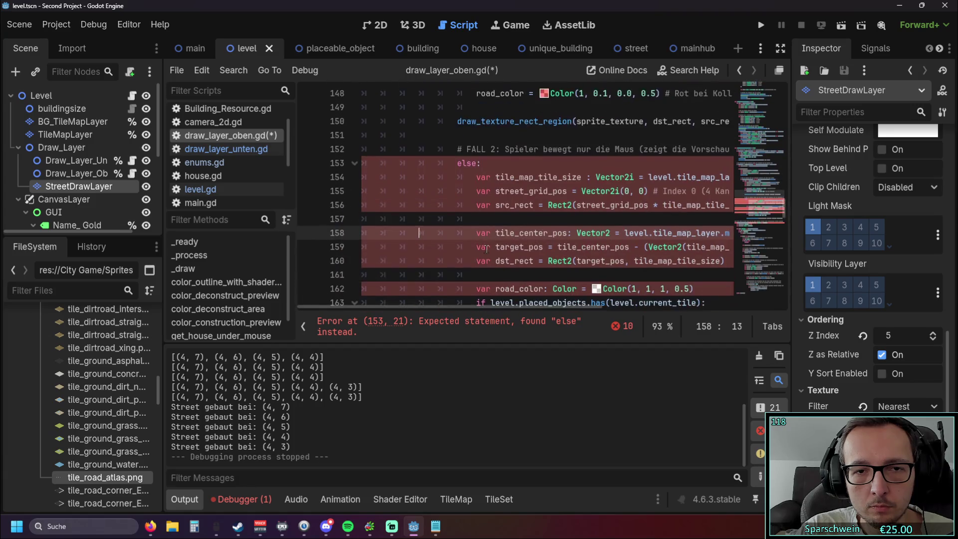
left_click_drag(485, 282, 432, 197)
scroll(440, 198, "up", 3)
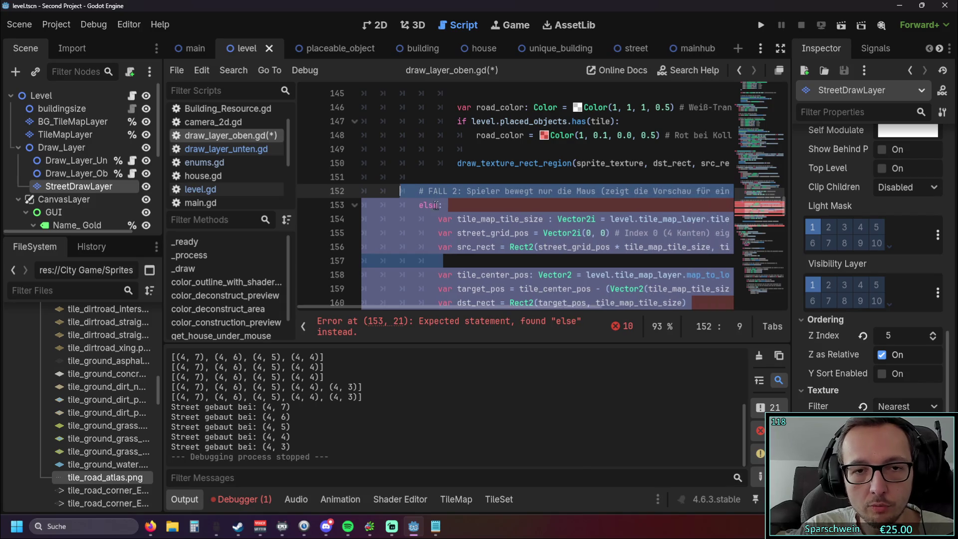
key("shift+Tab")
Unindent the FALL 2 block again so it sits level with FALL 1 and the error clears
scroll(461, 214, "down", 3)
scroll(462, 213, "up", 5)
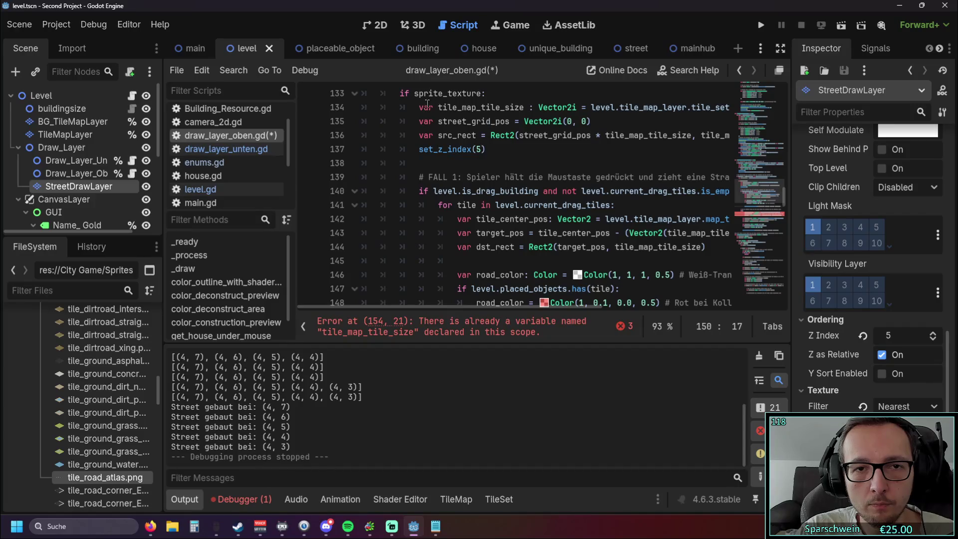
scroll(446, 172, "down", 8)
left_click_drag(448, 233, 379, 114)
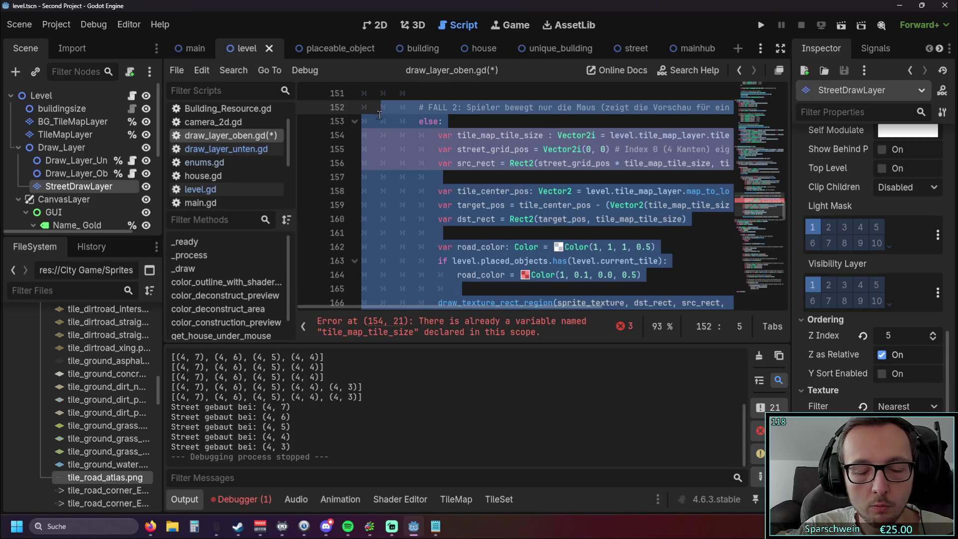
key("shift+Tab")
scroll(455, 214, "up", 3)
scroll(454, 214, "down", 5)
scroll(454, 218, "up", 4)
scroll(455, 218, "down", 3)
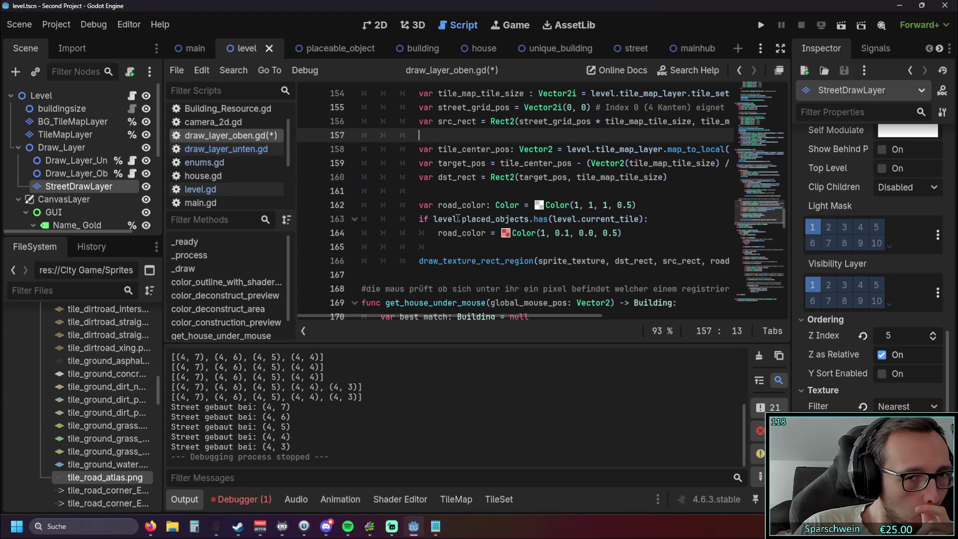
scroll(511, 238, "up", 2)
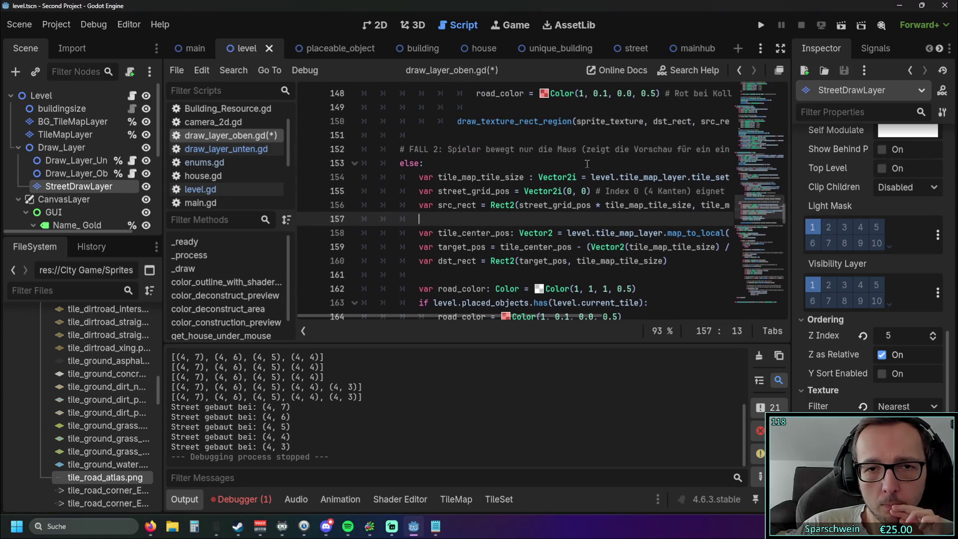
left_click(760, 25)
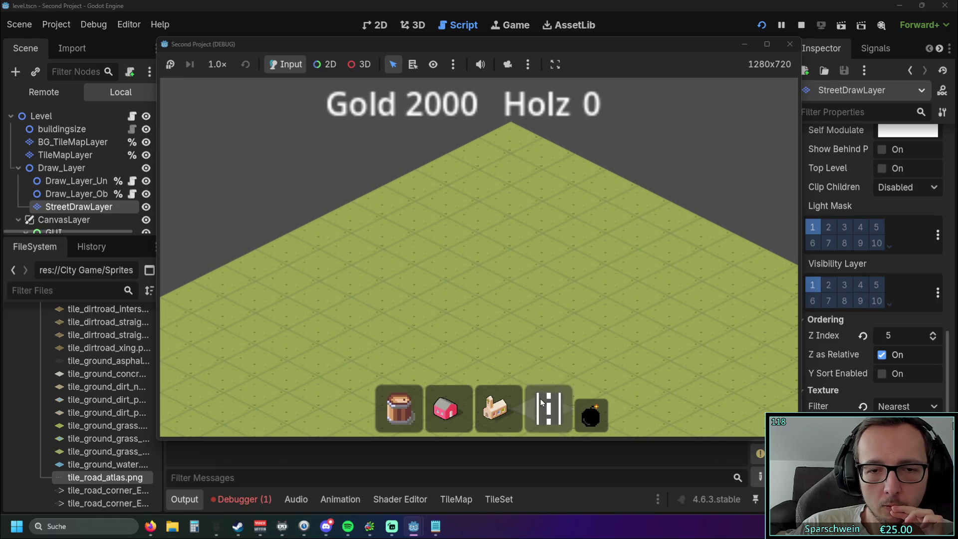
Stop the running city game test
left_click(790, 44)
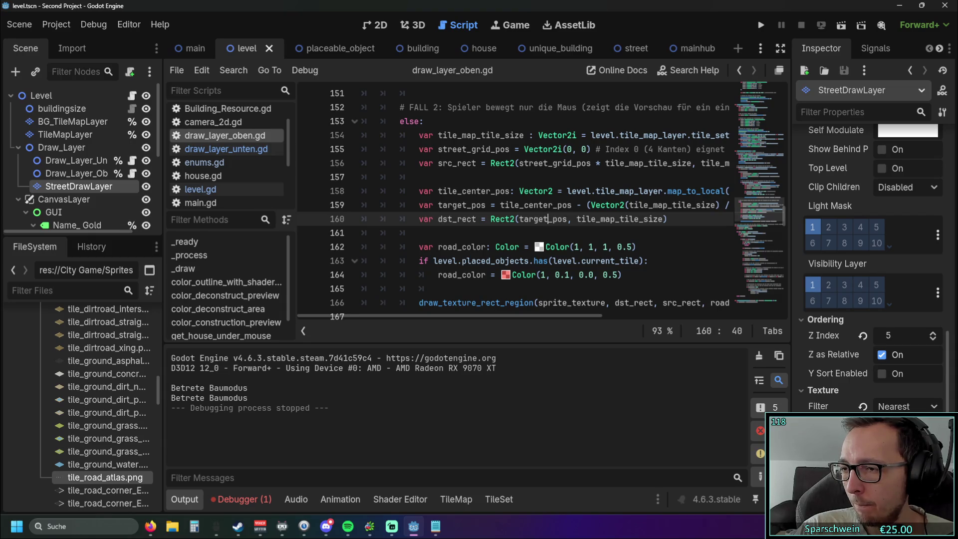
Open level.gd, collapse the Output panel and locate line 155 in the InputEventMouseMotion block
left_click(200, 189)
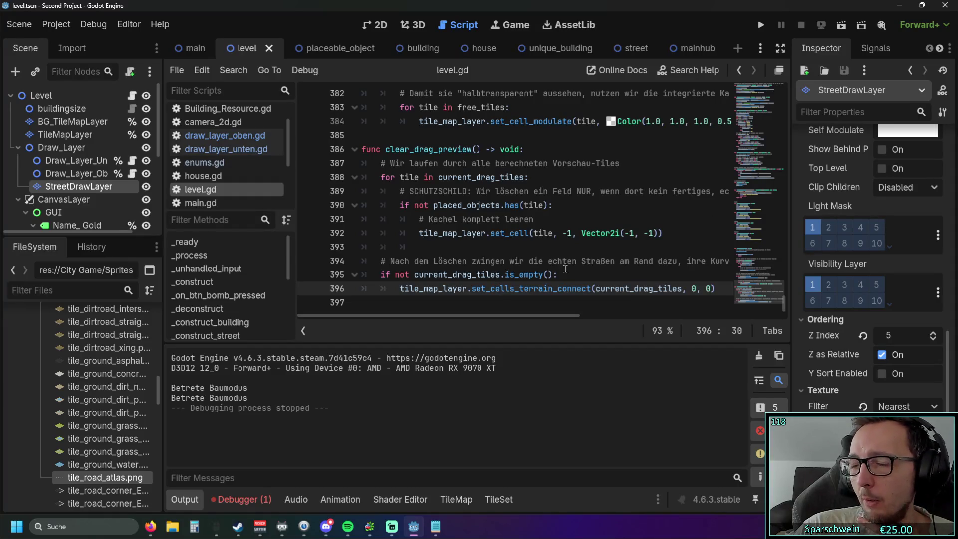
scroll(489, 208, "up", 20)
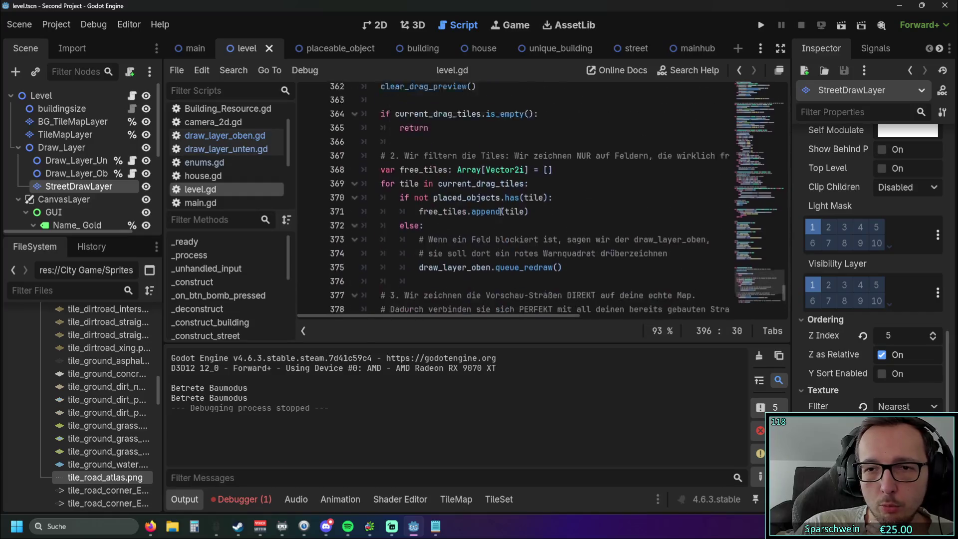
scroll(507, 208, "up", 20)
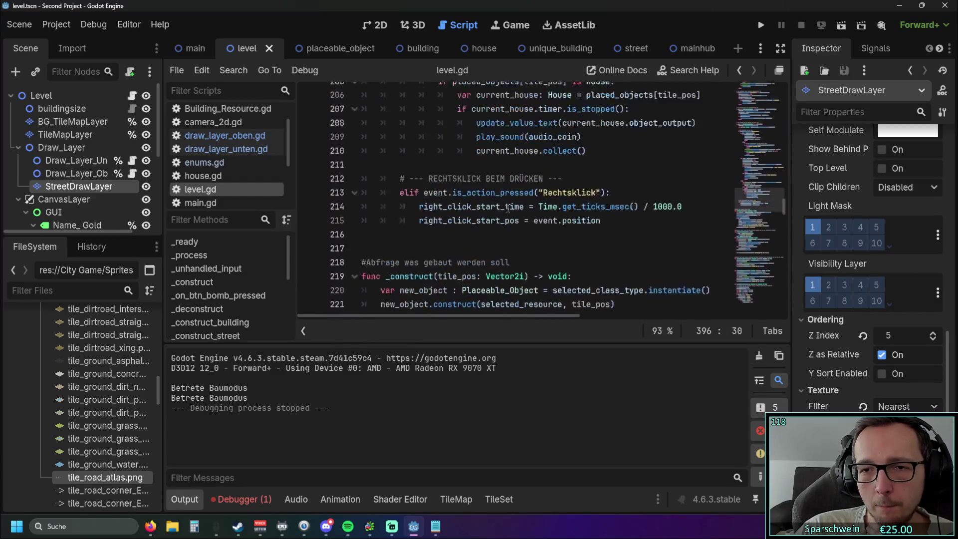
scroll(508, 208, "up", 1)
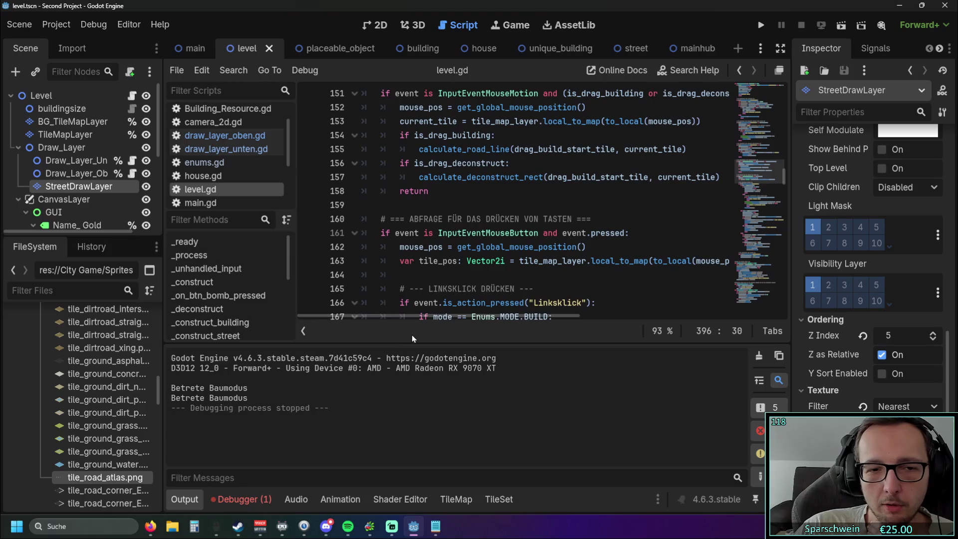
left_click(184, 499)
scroll(530, 220, "up", 3)
scroll(531, 220, "up", 2)
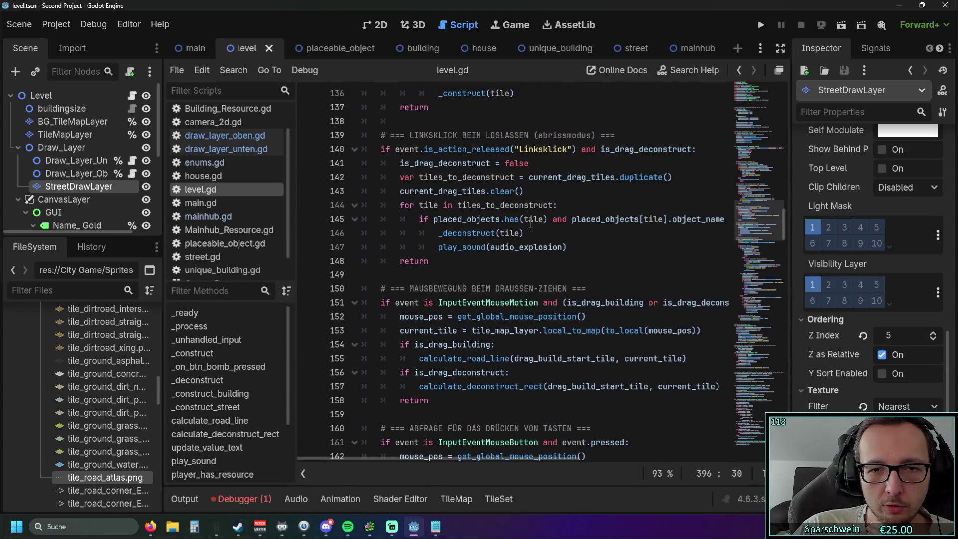
scroll(537, 225, "down", 2)
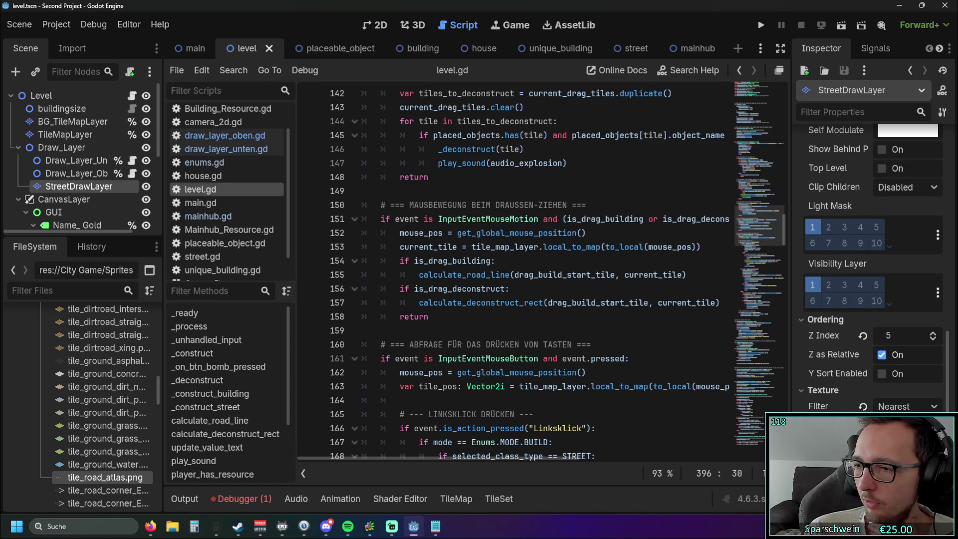
key("alt+Tab")
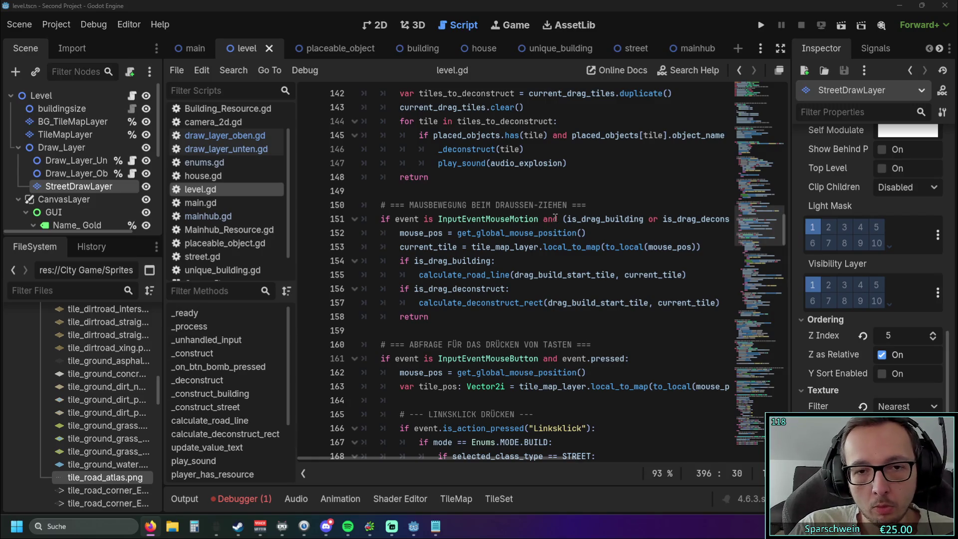
left_click(687, 275)
Paste 'else: current_drag_tiles = [current_tile]' after line 155, align it, and delete the German comment
key("ctrl+v")
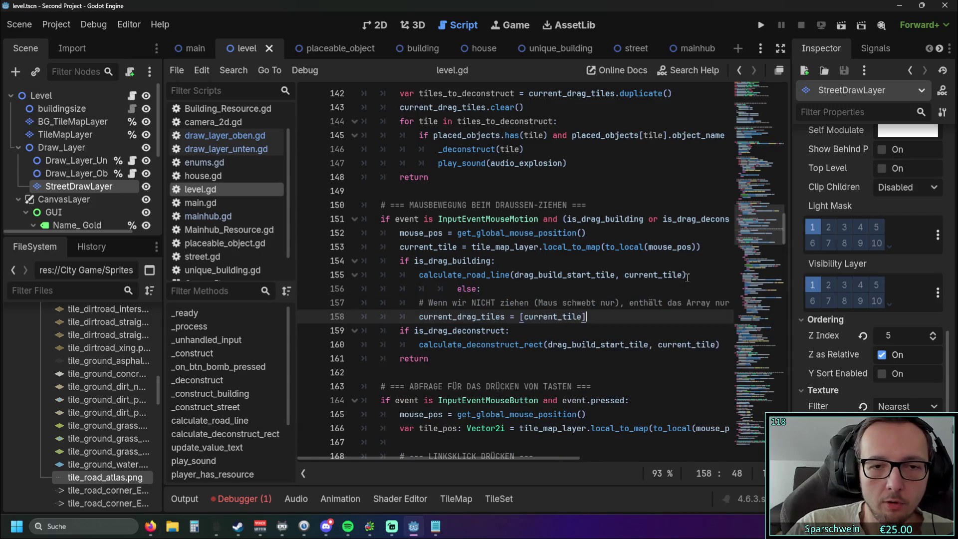
key("Up")
key("Up")
key("Home")
key("BackSpace")
key("BackSpace")
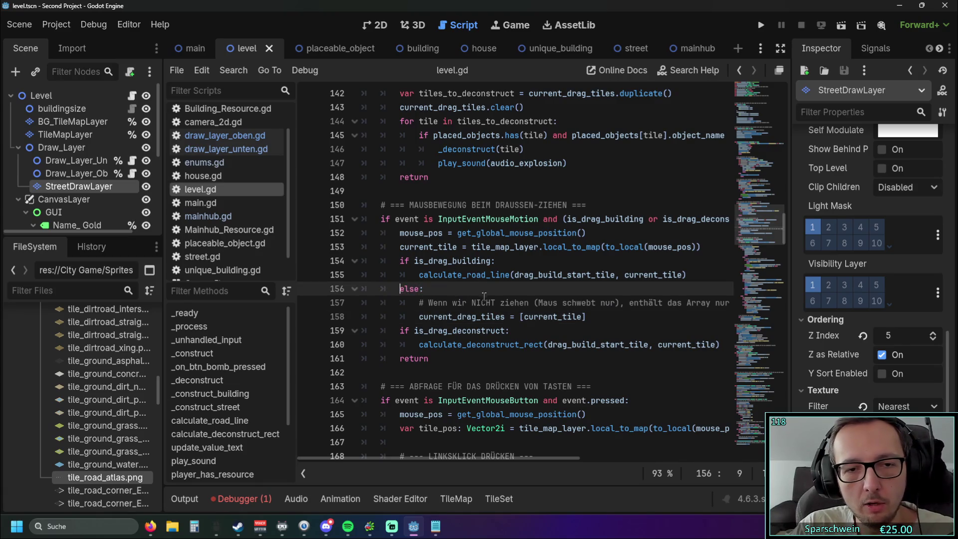
left_click_drag(418, 302, 741, 300)
key("shift+End")
key("BackSpace")
key("BackSpace")
key("BackSpace")
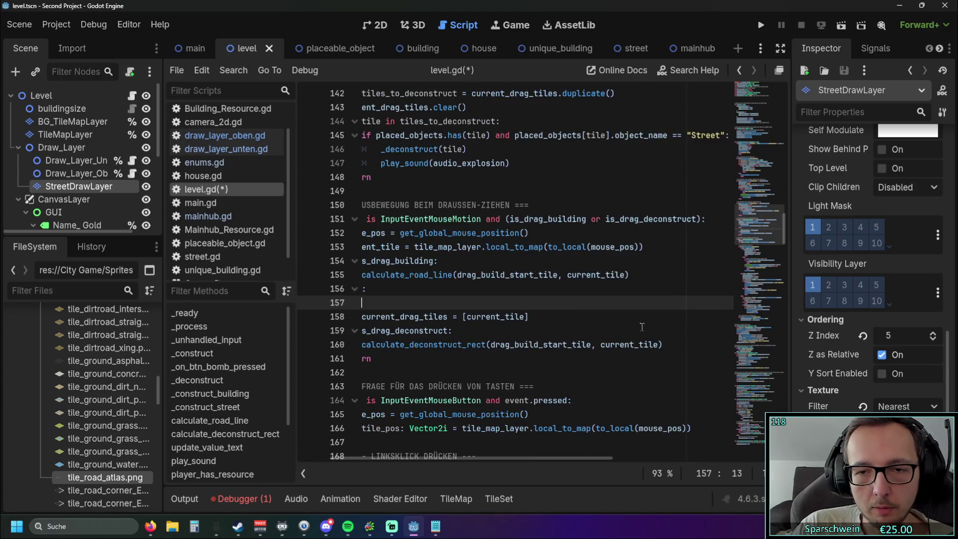
key("BackSpace")
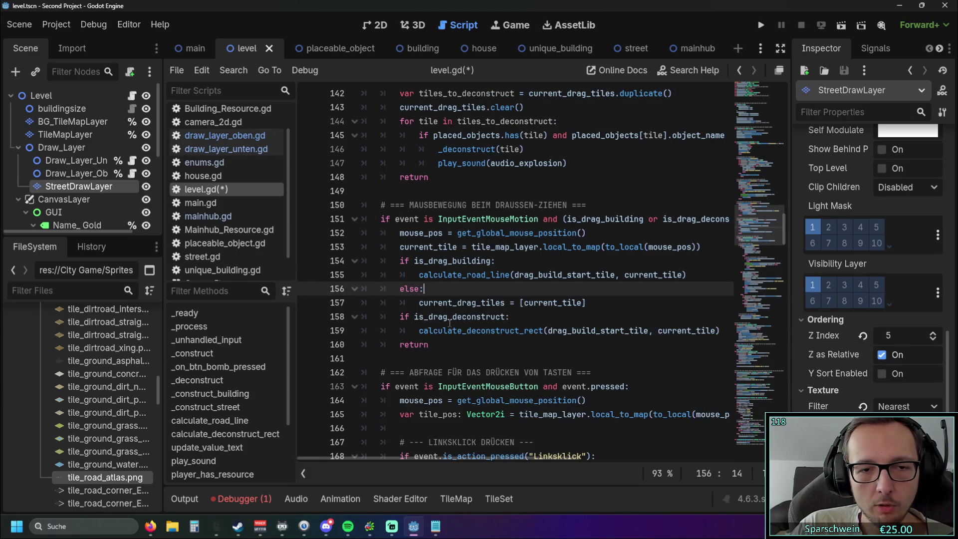
left_click(398, 316)
left_click(492, 358)
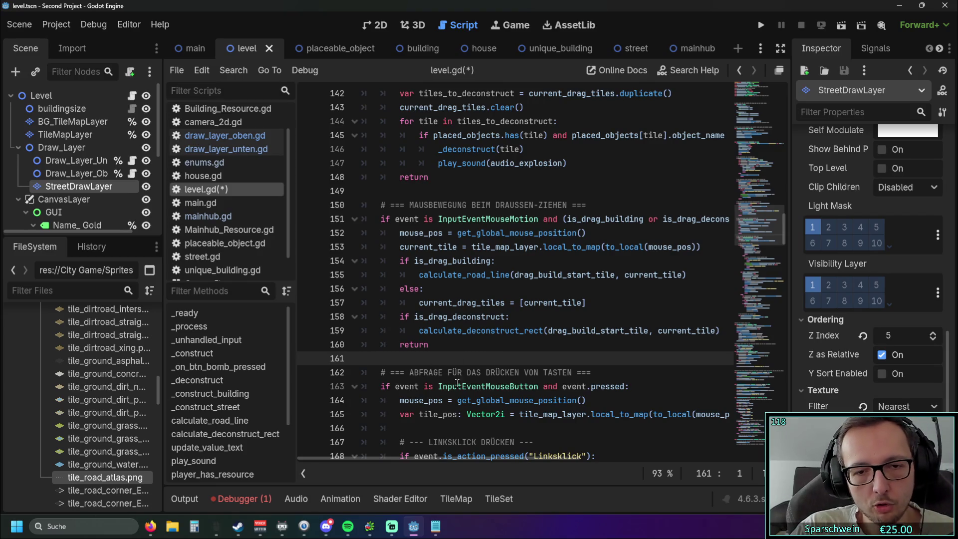
Start turning the else on line 156 into an elif
left_click_drag(396, 317, 691, 336)
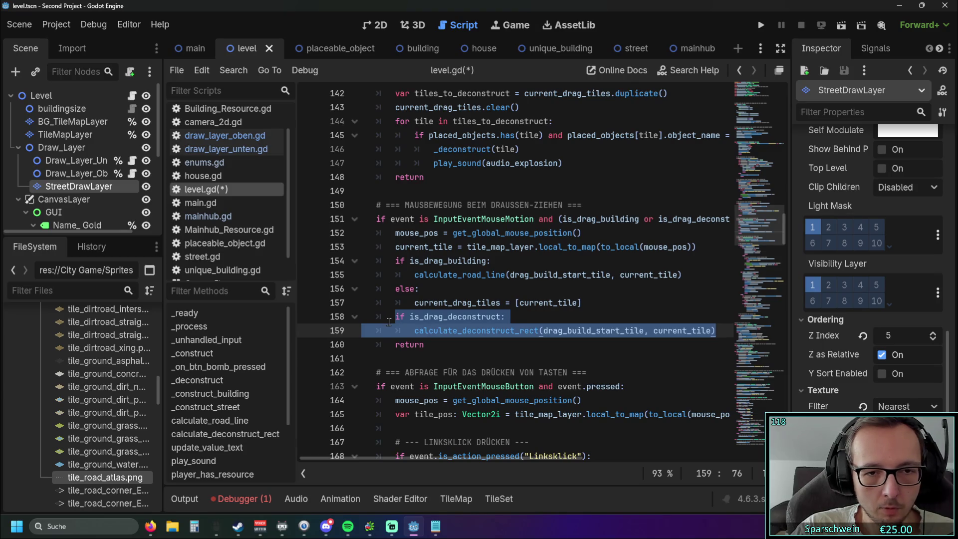
left_click(404, 288)
mouse_move(438, 324)
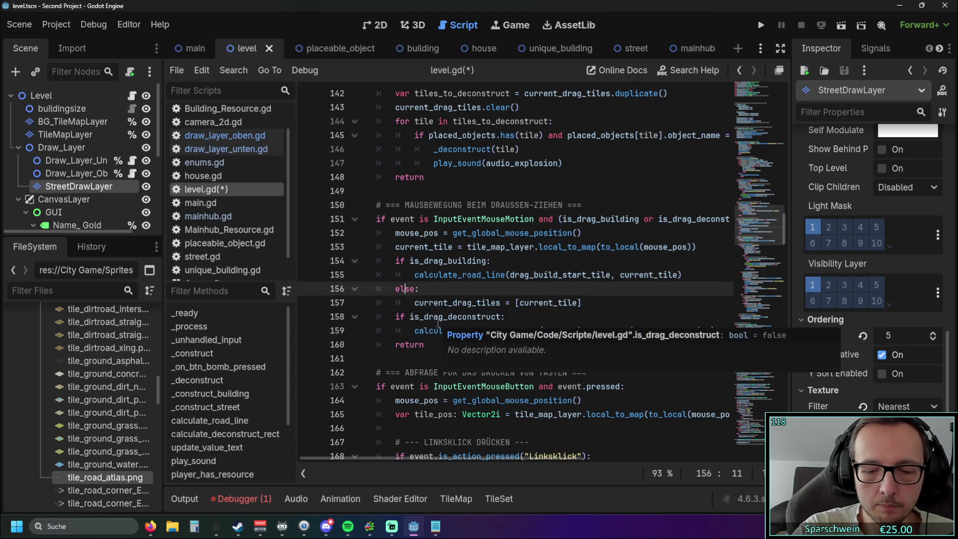
key("Delete")
key("Delete")
type("if")
key("Home")
left_click(487, 358)
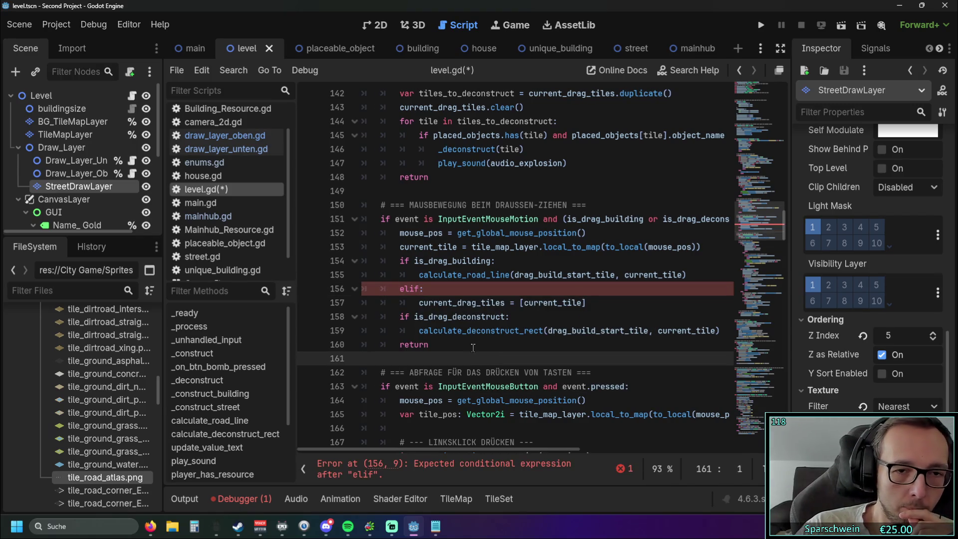
Try is_drag_building as the elif condition, then revert line 156 to a plain else
left_click_drag(414, 260, 492, 261)
key("ctrl+c")
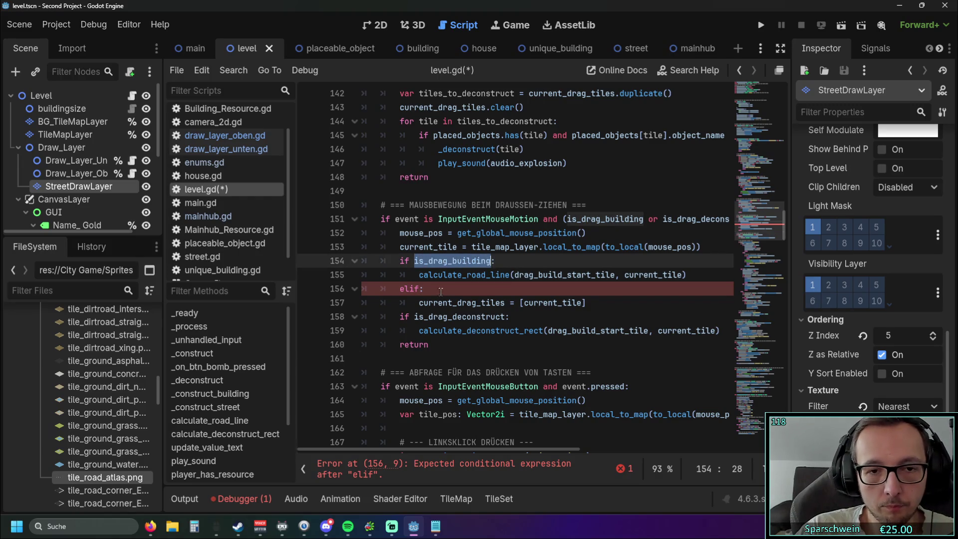
left_click(420, 288)
key("ctrl+v")
left_click(452, 344)
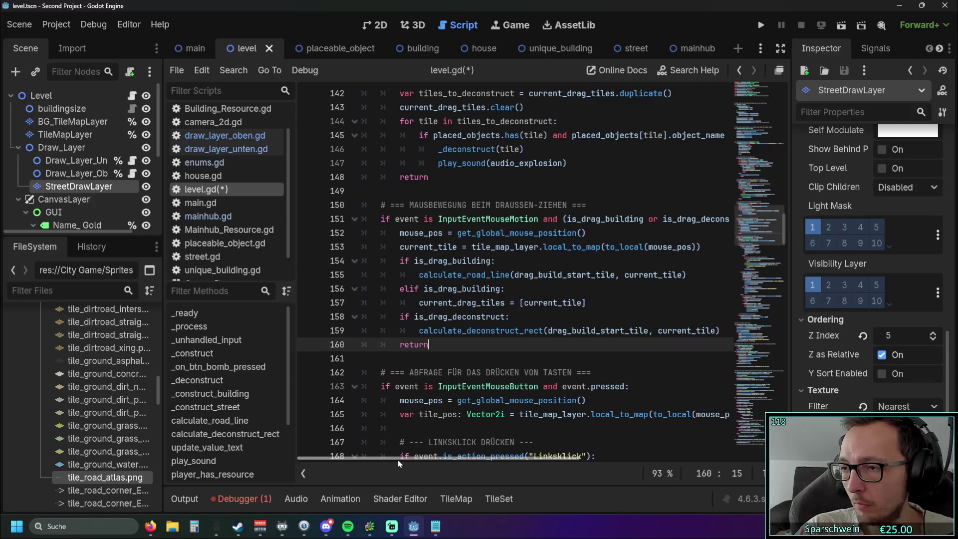
left_click(457, 317)
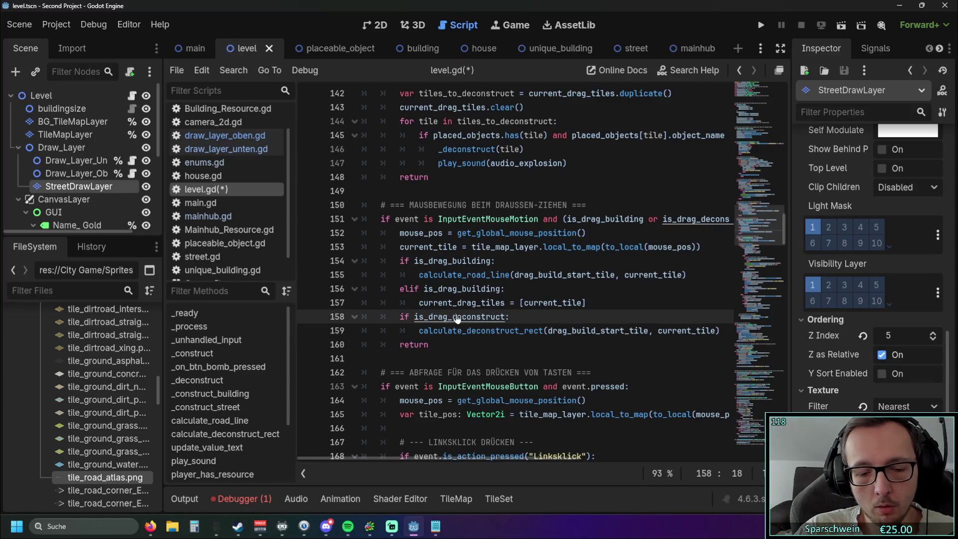
key("ctrl+z")
key("BackSpace")
key("BackSpace")
type("se")
left_click(481, 356)
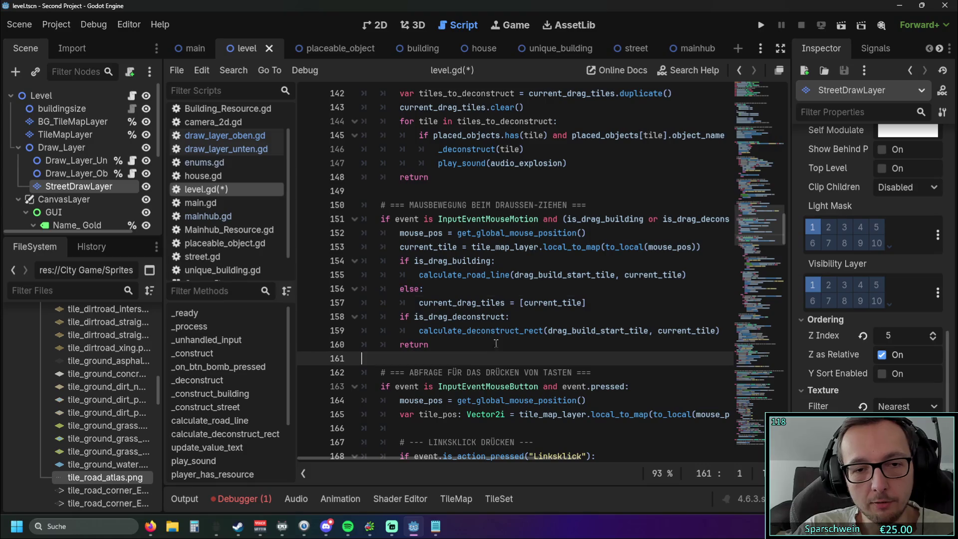
Select the is_drag_deconstruct block below the else
left_click_drag(382, 316, 466, 330)
left_click(466, 330)
mouse_move(565, 330)
left_mouse_down()
mouse_move(716, 330)
mouse_move(320, 302)
mouse_move(234, 313)
left_mouse_up()
left_click(717, 330)
Remove the is_drag_deconstruct block and paste it above the is_drag_building check
key("BackSpace")
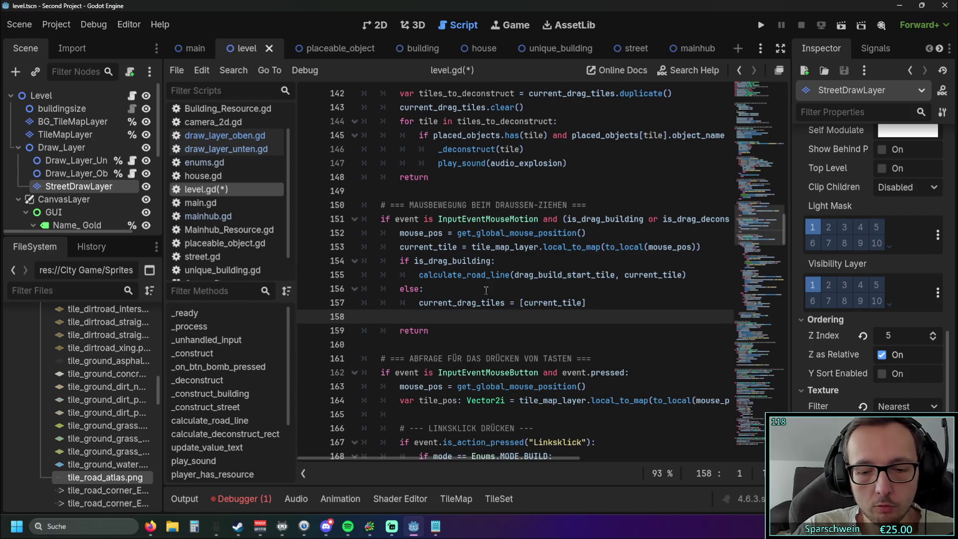
key("BackSpace")
left_click(706, 245)
key("Return")
type("if is_drag_deconstruct: \t\t\tcalculate_deconstruct_rect(drag_build_start_tile, current_tile)")
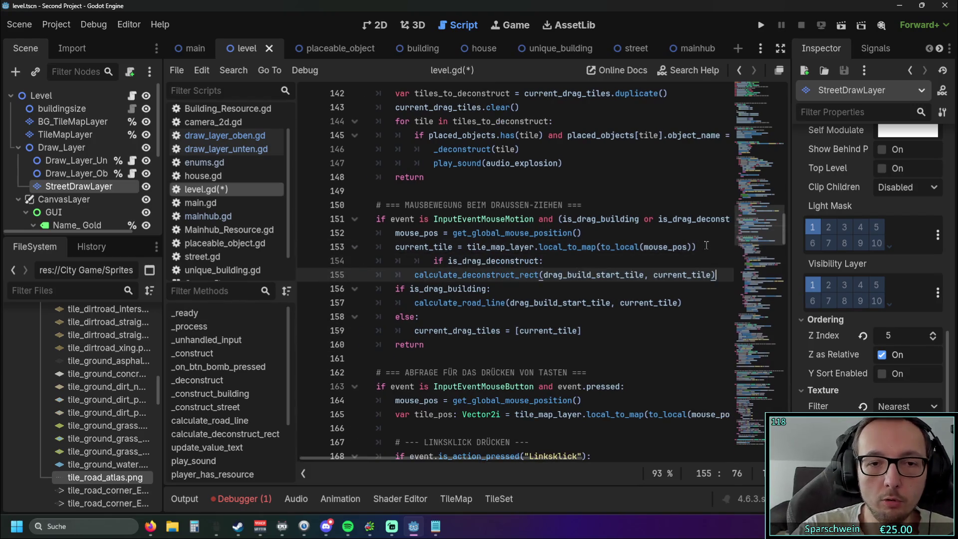
left_click(433, 260)
key("BackSpace")
key("BackSpace")
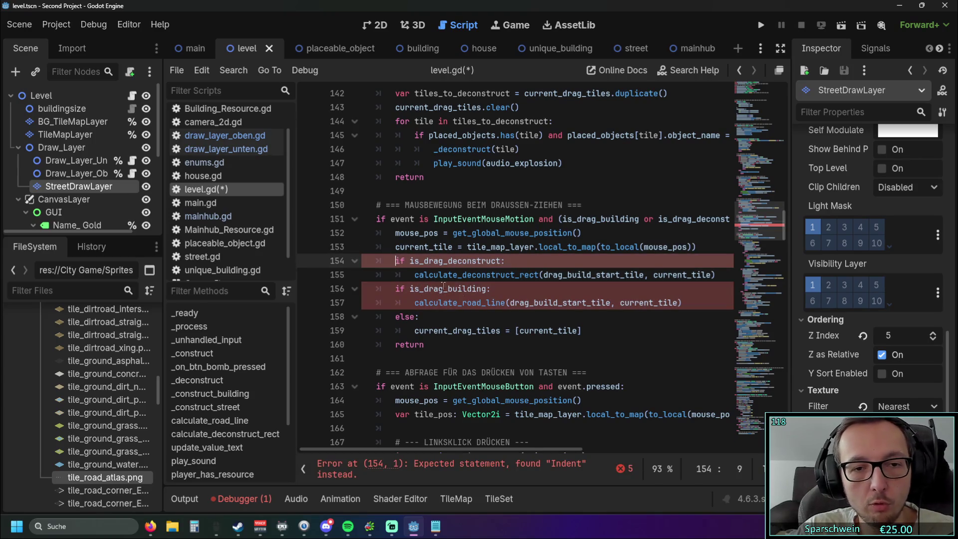
left_click(495, 322)
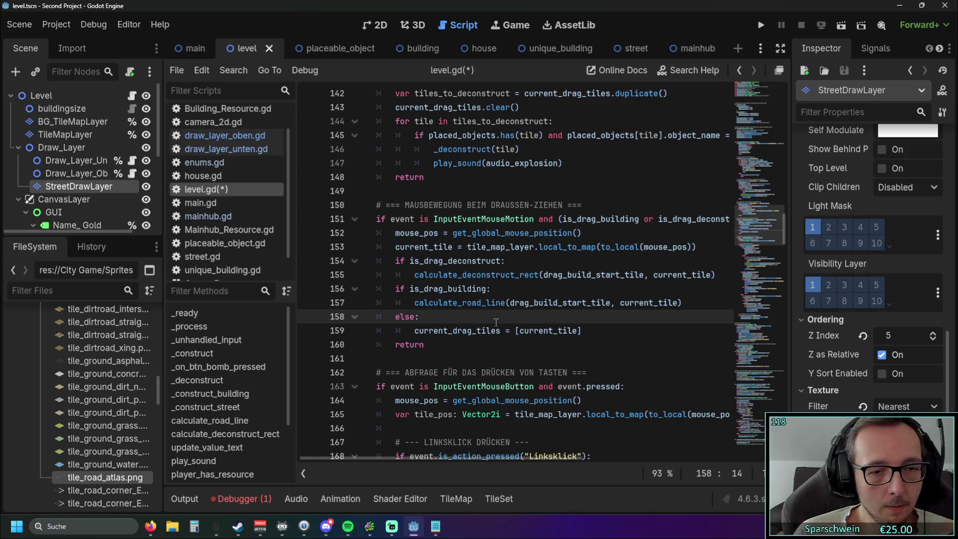
Place the deconstruct branch after the single-tile else, just before return
key("ctrl+z")
key("ctrl+z")
key("ctrl+z")
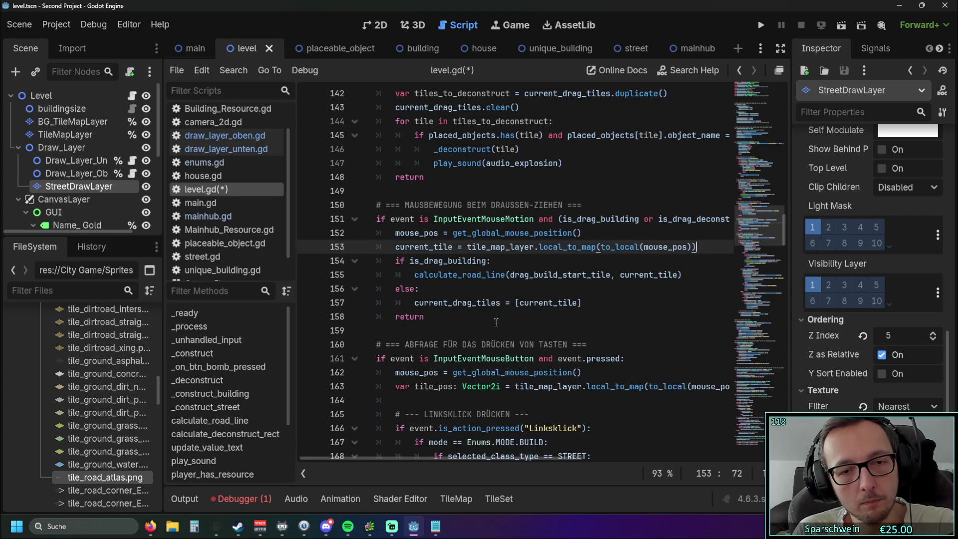
key("ctrl+y")
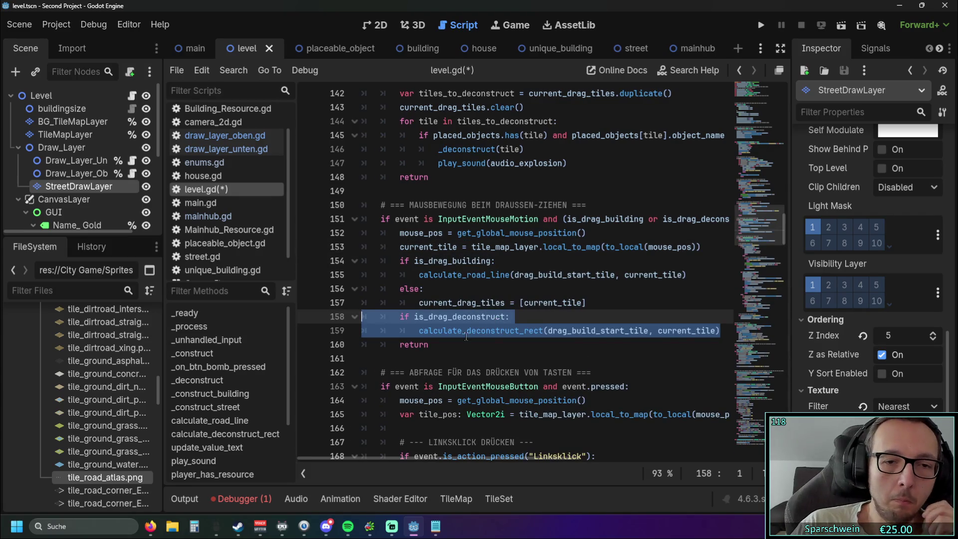
left_click(466, 343)
scroll(466, 342, "down", 1)
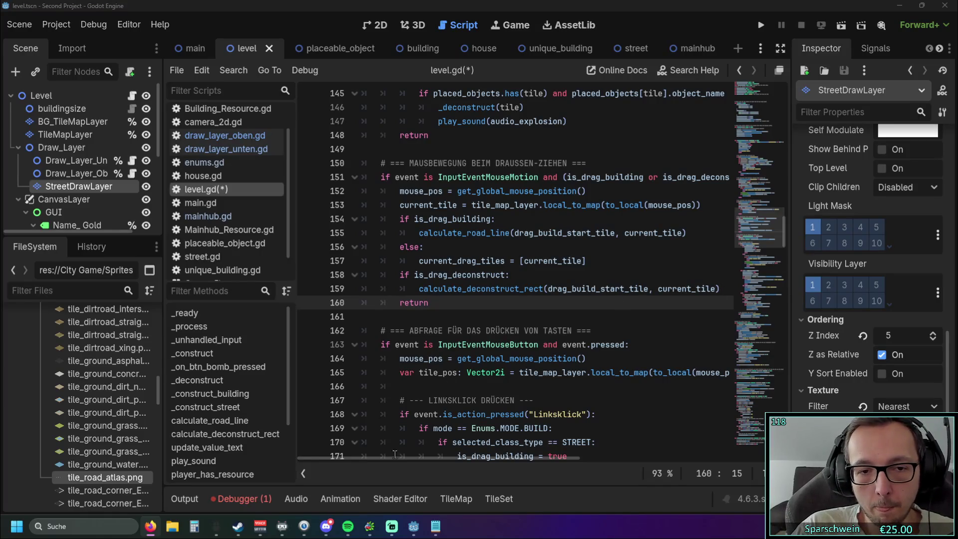
Paste update_drag_preview() and get_viewport().set_input_as_handled() after the deconstruct call and unindent them
left_click_drag(409, 456, 474, 457)
key("Return")
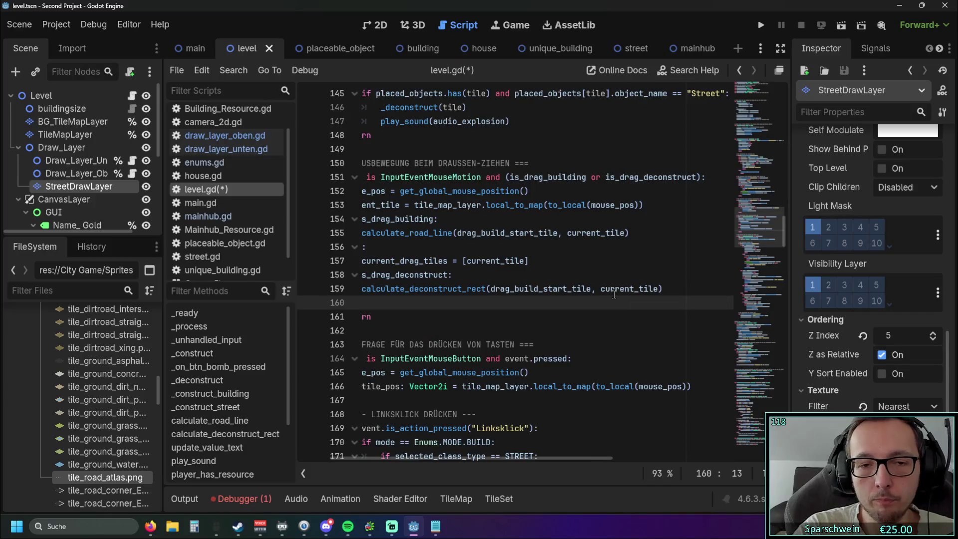
type("update_drag_preview() \t\tget_viewport().set_input_as_handled() \t\treturn")
left_click_drag(427, 460, 369, 460)
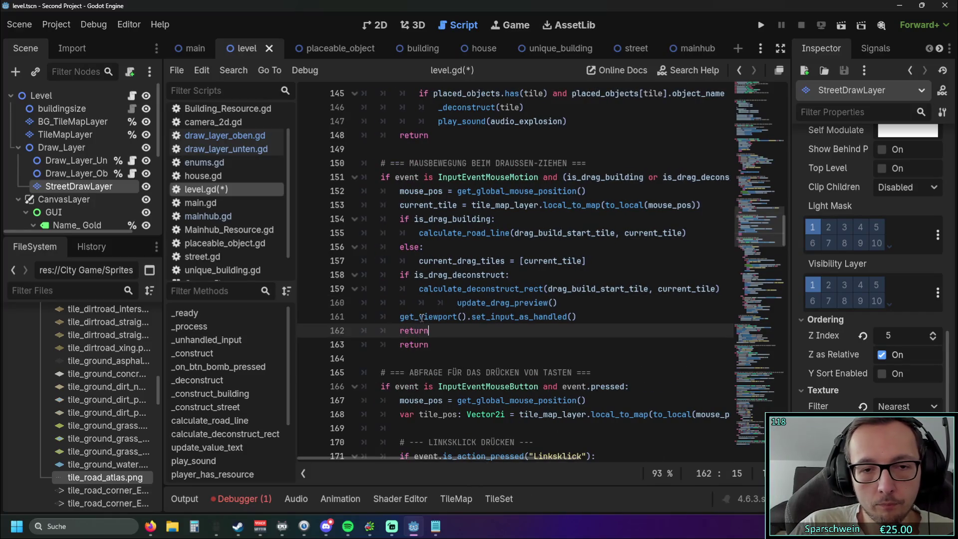
left_click(454, 303)
key("shift+Tab")
key("shift+Tab")
Delete the duplicate return so the handler ends with one return, then view draw_layer_oben.gd
left_click(460, 326)
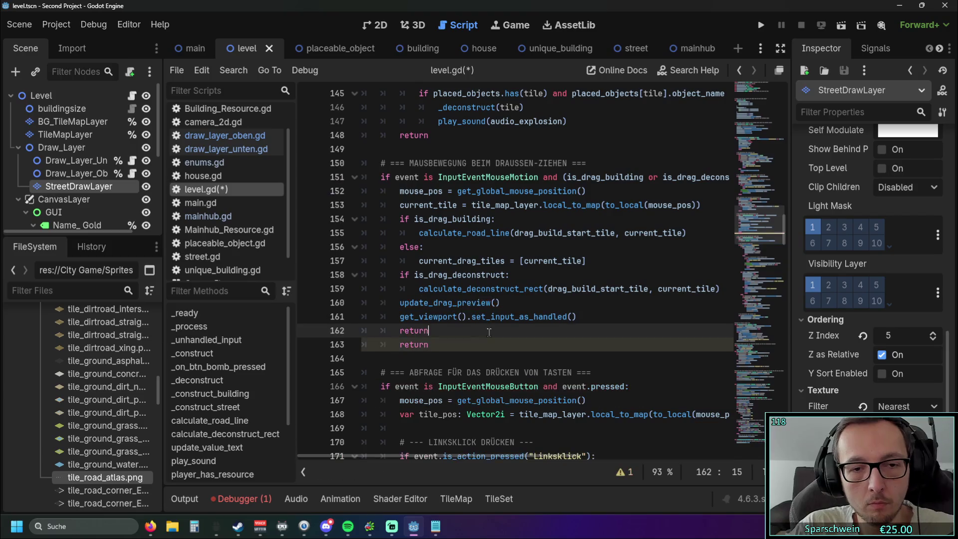
scroll(482, 342, "down", 1)
left_click(458, 303)
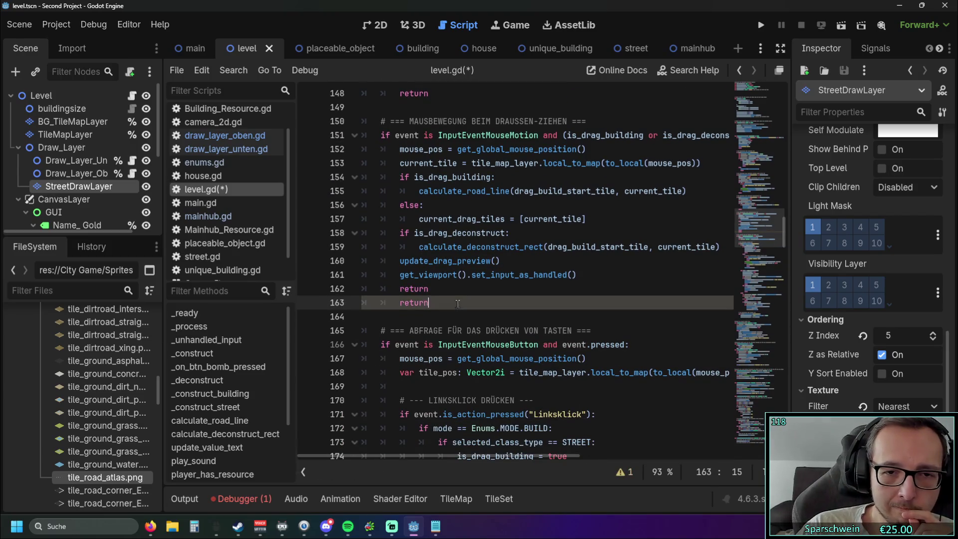
left_click(478, 276)
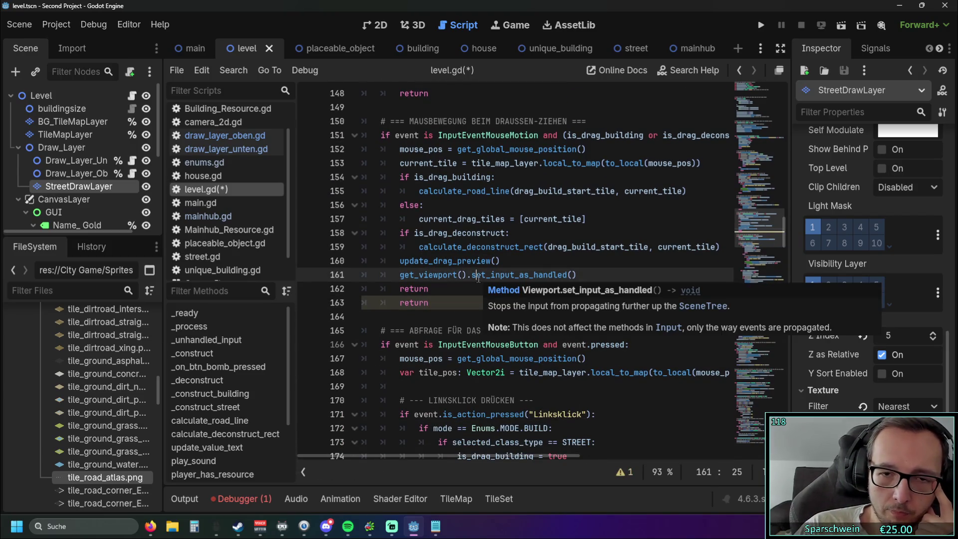
triple_click(588, 272)
left_click(642, 298)
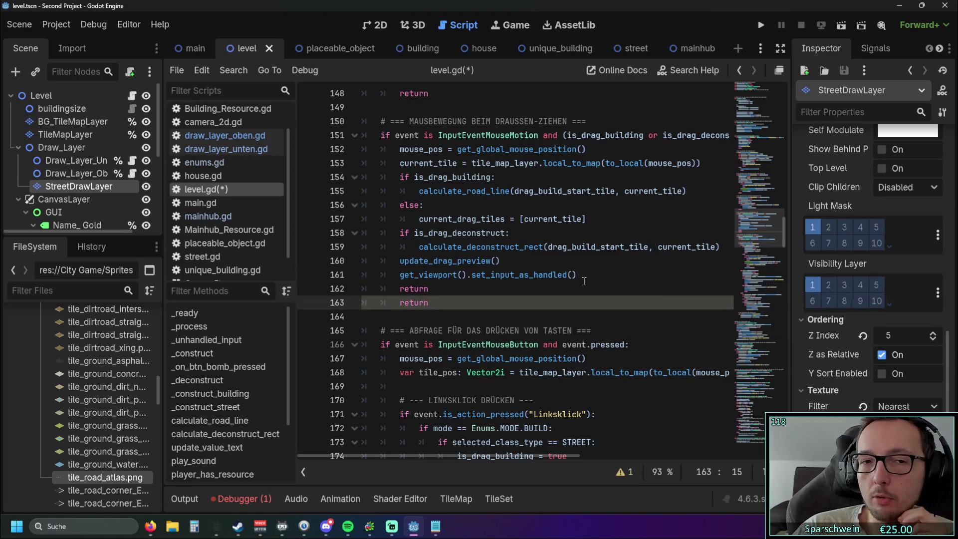
double_click(423, 303)
key("BackSpace")
key("BackSpace")
key("BackSpace")
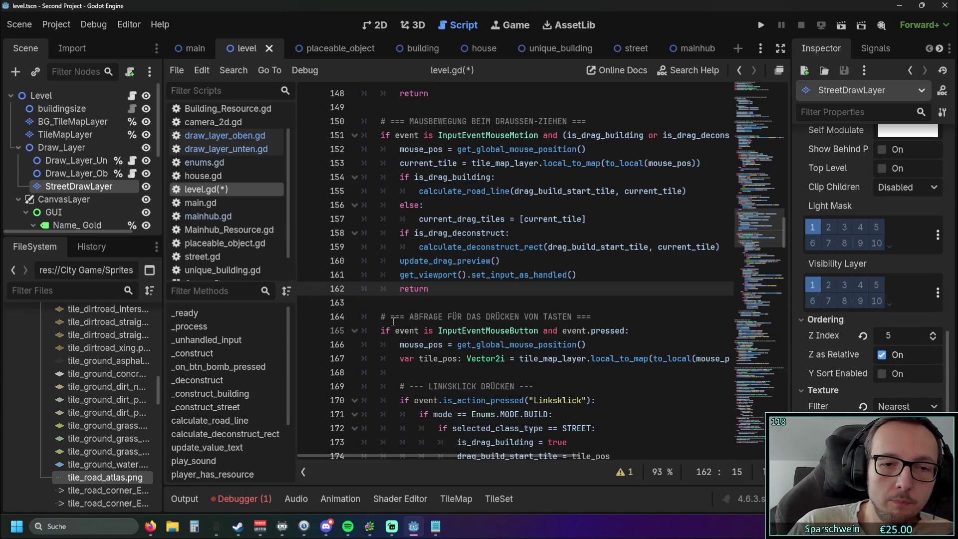
left_click(574, 262)
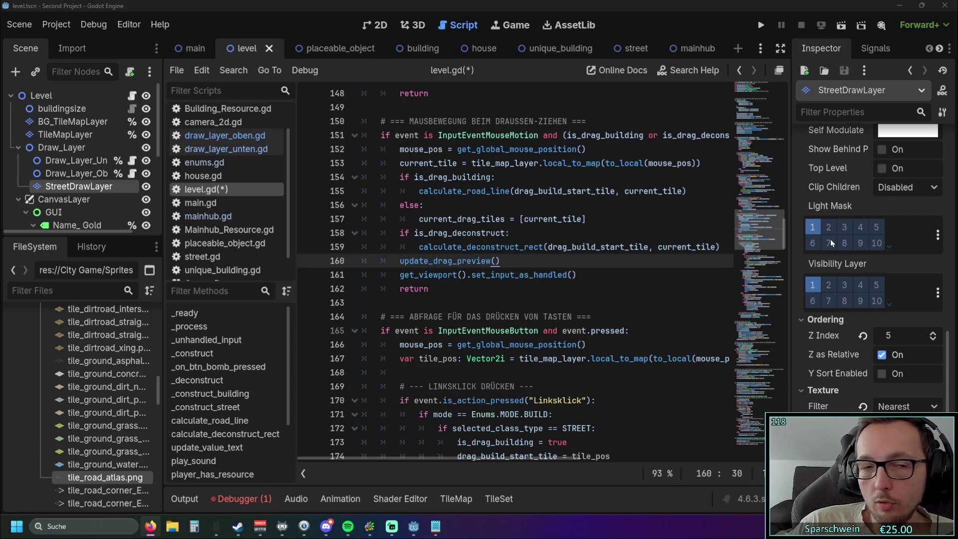
left_click(225, 135)
scroll(541, 285, "up", 2)
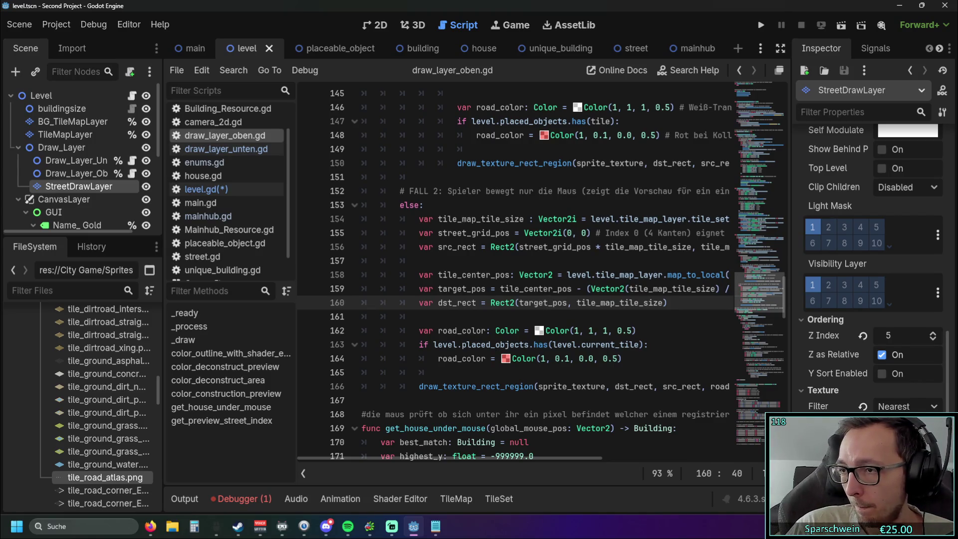
Replace the old street preview block in draw_layer_oben.gd with the pasted drag-tile loop
key("alt+Tab")
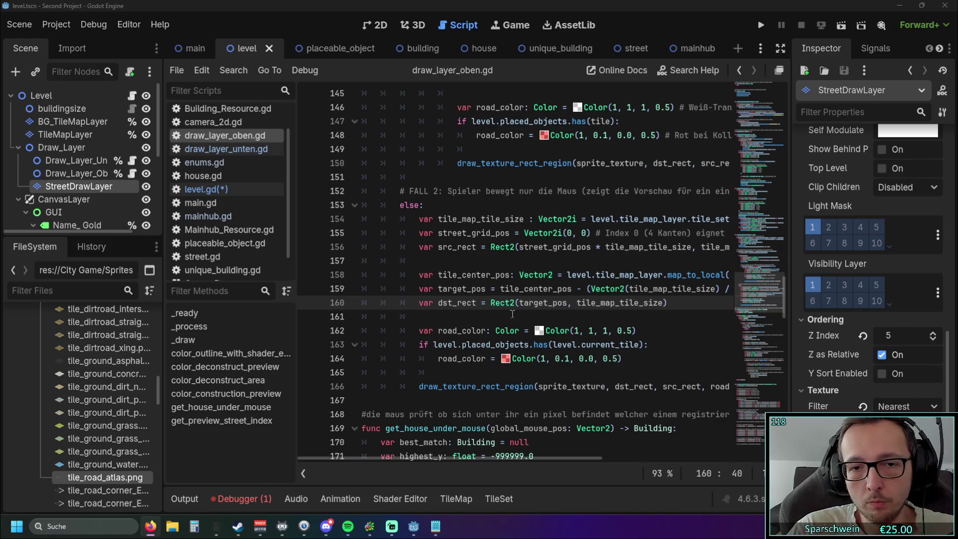
mouse_move(612, 398)
left_mouse_down()
mouse_move(379, 300)
mouse_move(355, 219)
mouse_move(359, 234)
mouse_move(360, 154)
left_mouse_up()
key("ctrl+v")
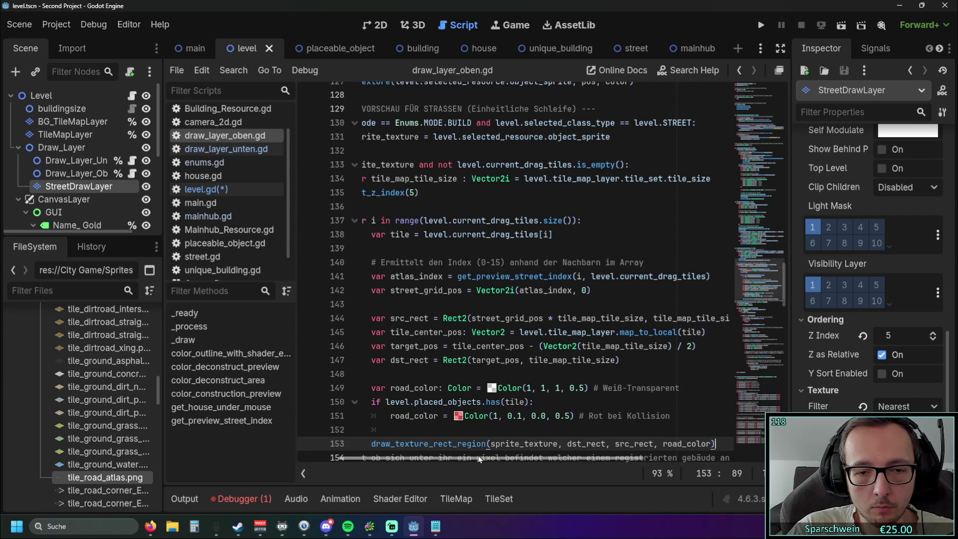
scroll(508, 299, "left", 3)
scroll(536, 266, "up", 2)
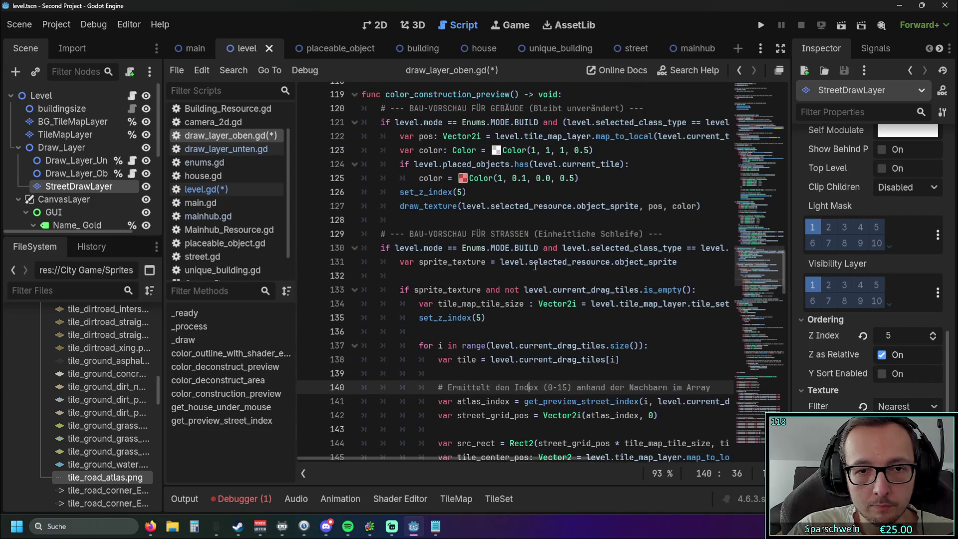
scroll(538, 300, "down", 7)
scroll(538, 329, "down", 1)
left_click_drag(499, 457, 601, 458)
Add a new line after the drawing call on line 153
left_click(623, 276)
key("Return")
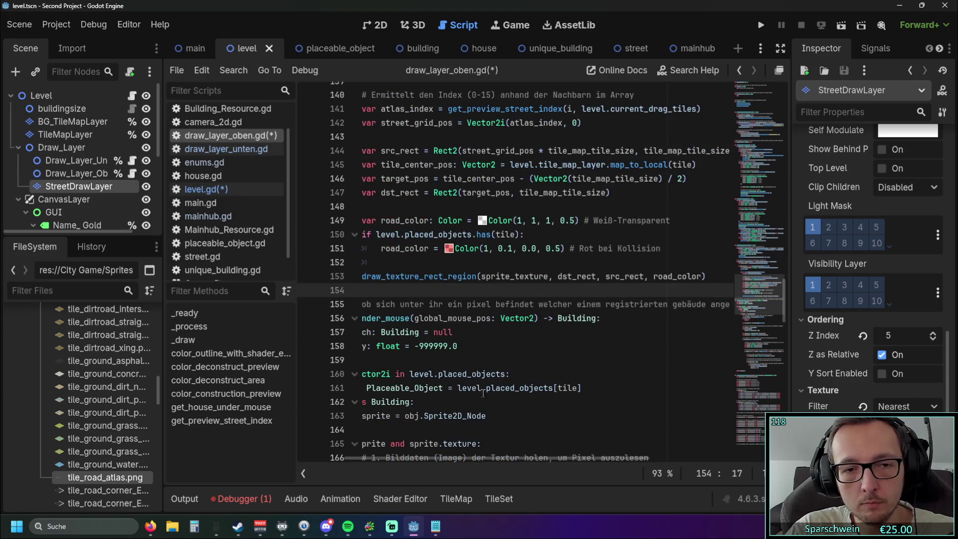
left_click_drag(456, 459, 360, 459)
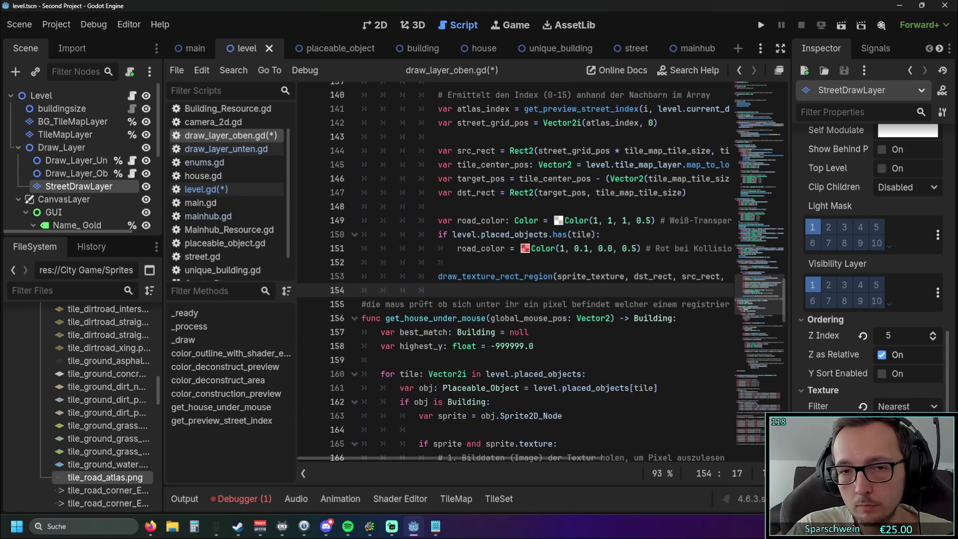
key("alt+Tab")
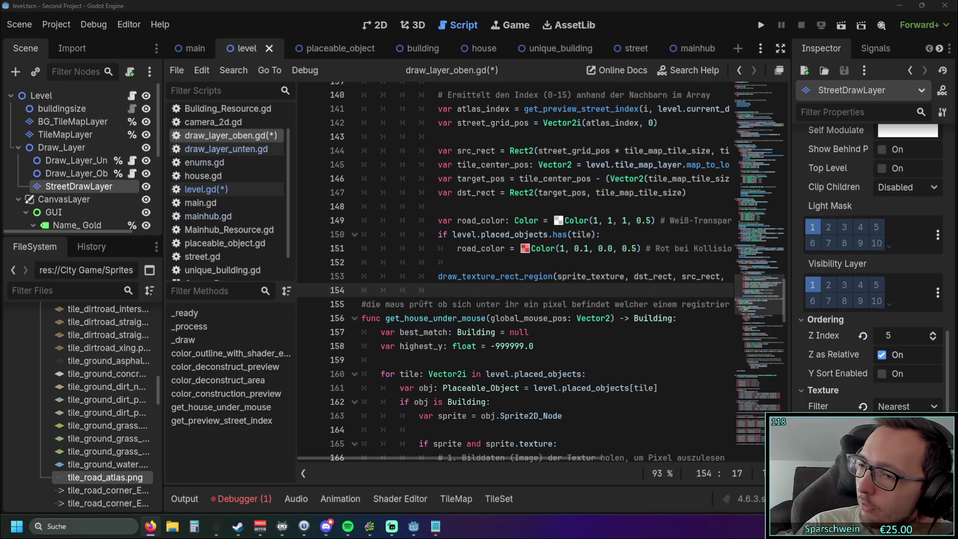
Run and restart the game, dragging a street until set_cell_modulate errors at level.gd line 388
left_click(763, 27)
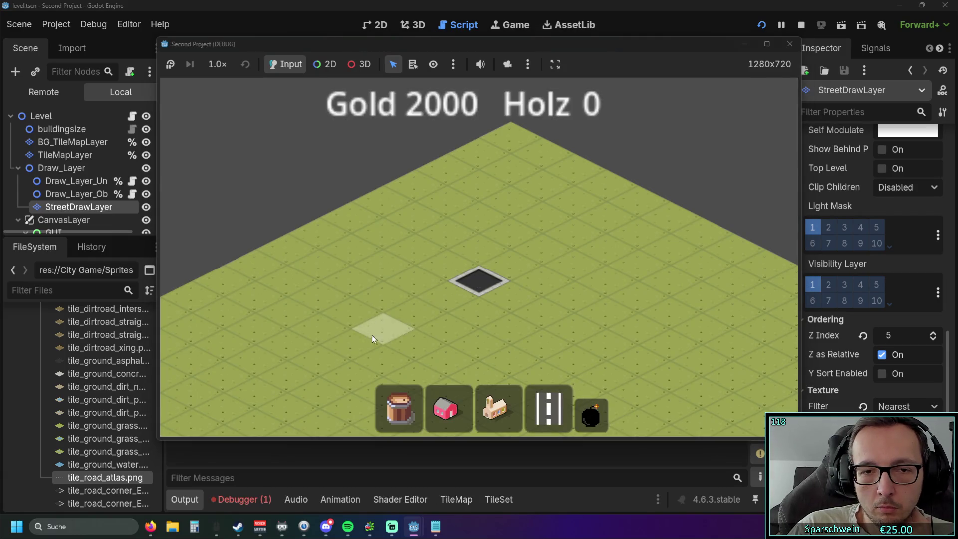
left_click(370, 338)
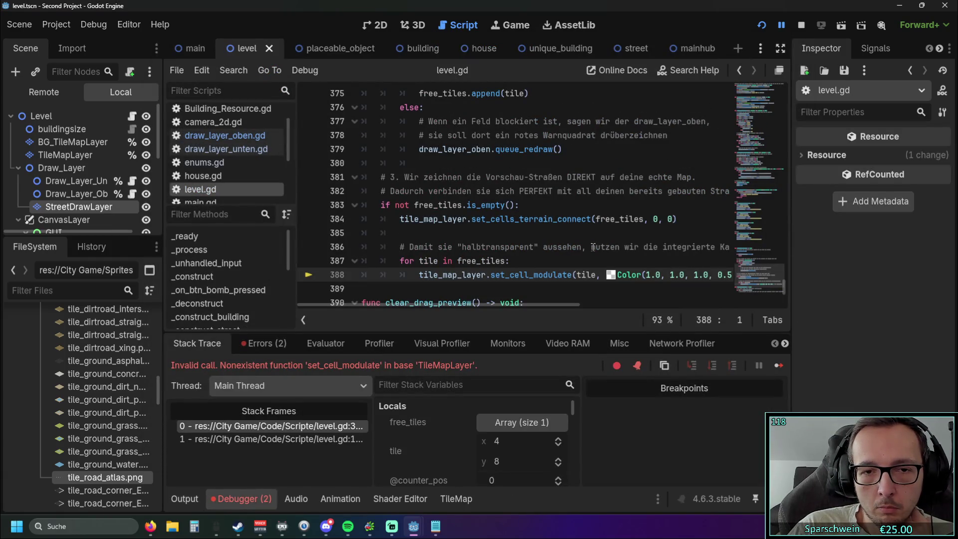
scroll(592, 247, "down", 1)
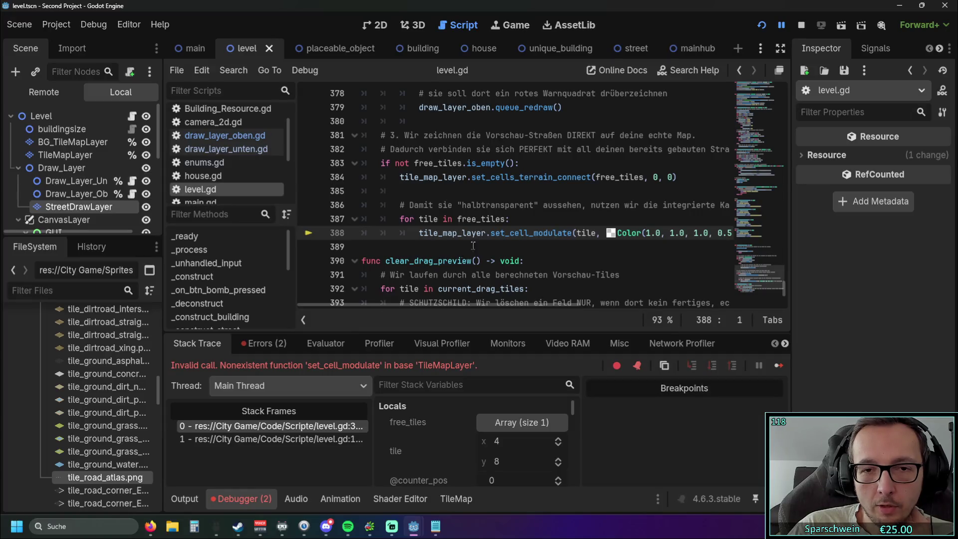
left_click(496, 232)
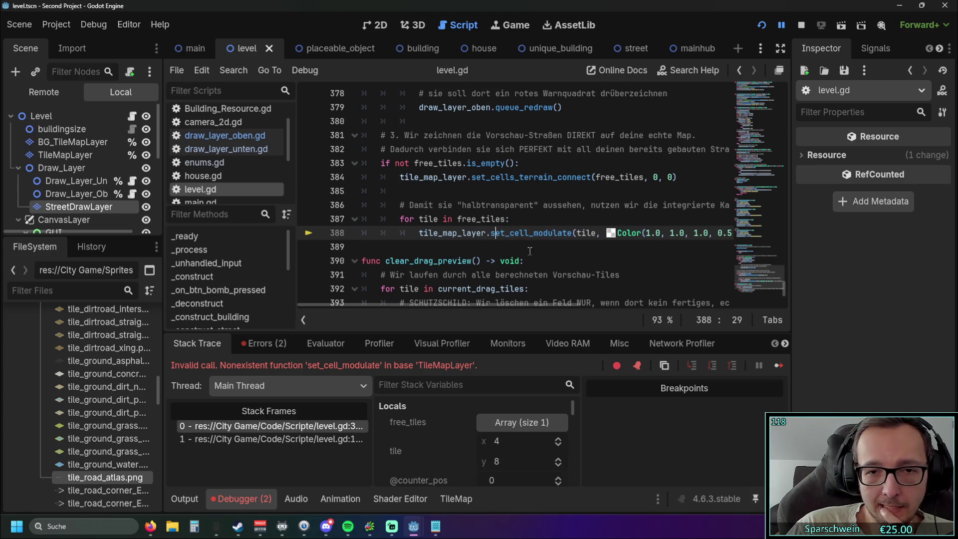
left_click(762, 25)
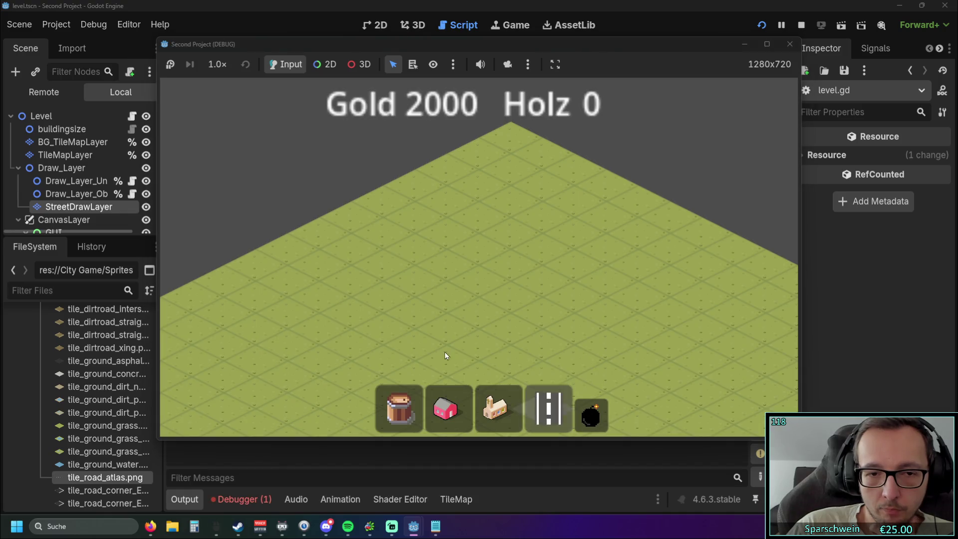
left_click(445, 351)
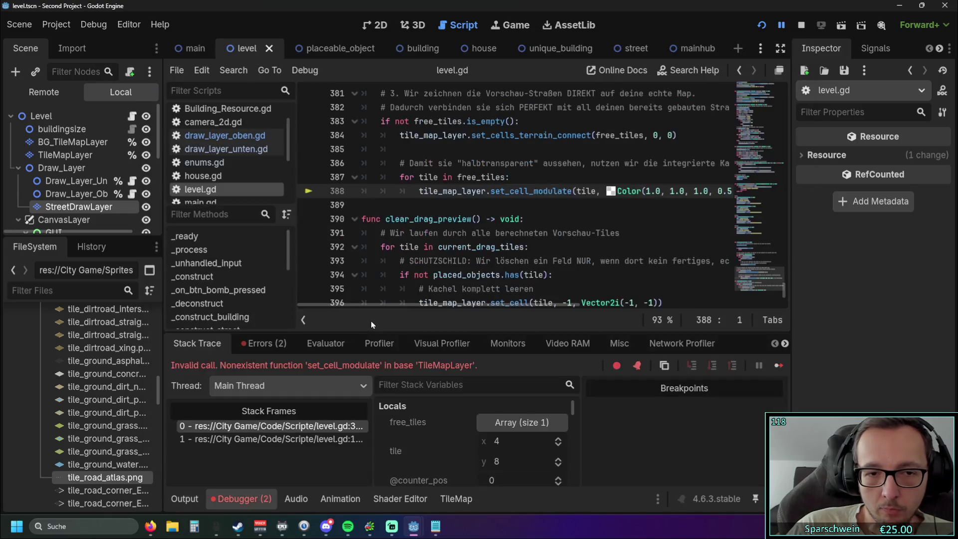
scroll(439, 270, "up", 1)
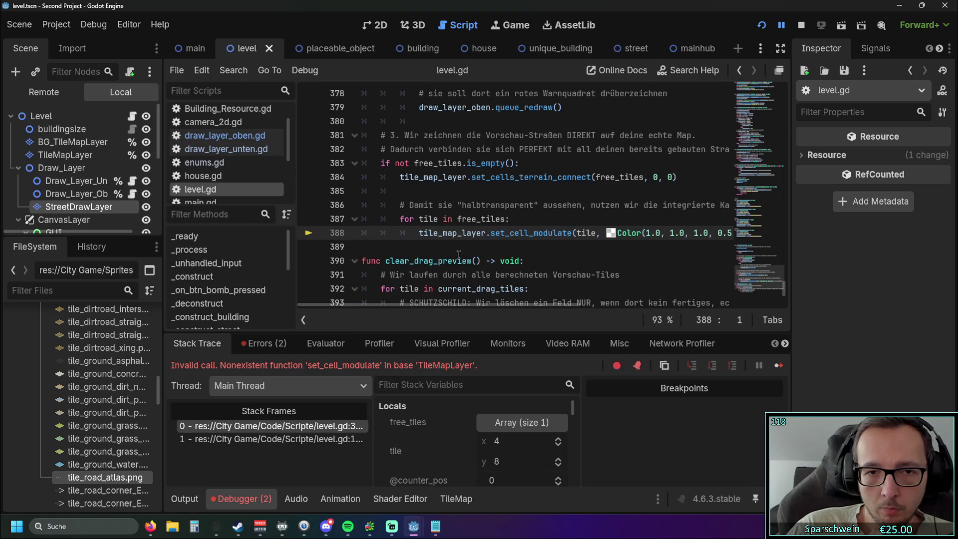
scroll(458, 254, "up", 4)
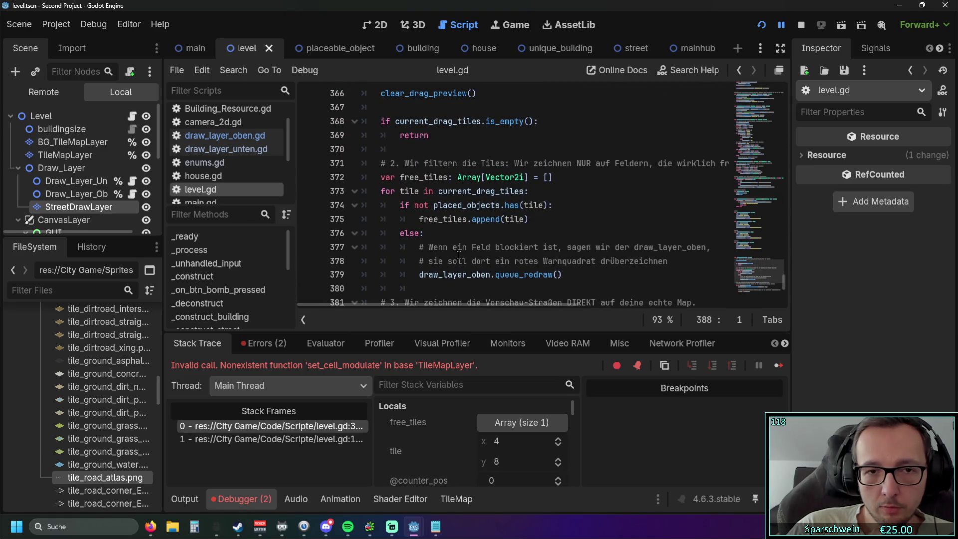
scroll(459, 255, "up", 1)
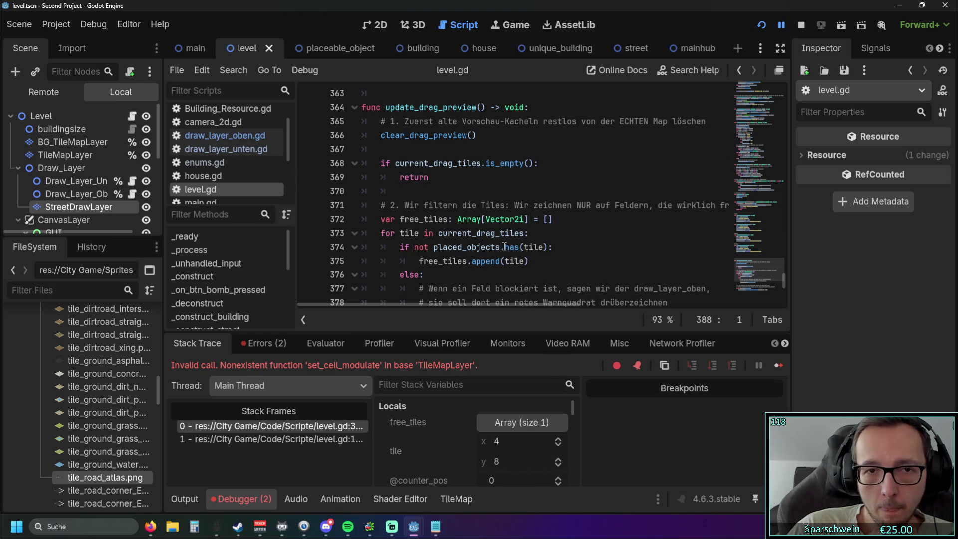
mouse_move(504, 246)
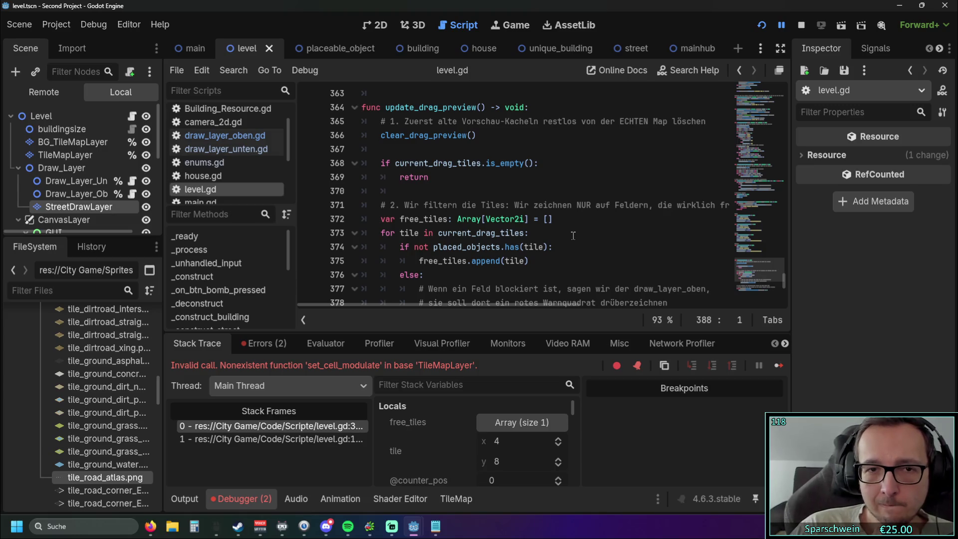
scroll(516, 193, "up", 2)
scroll(509, 183, "down", 2)
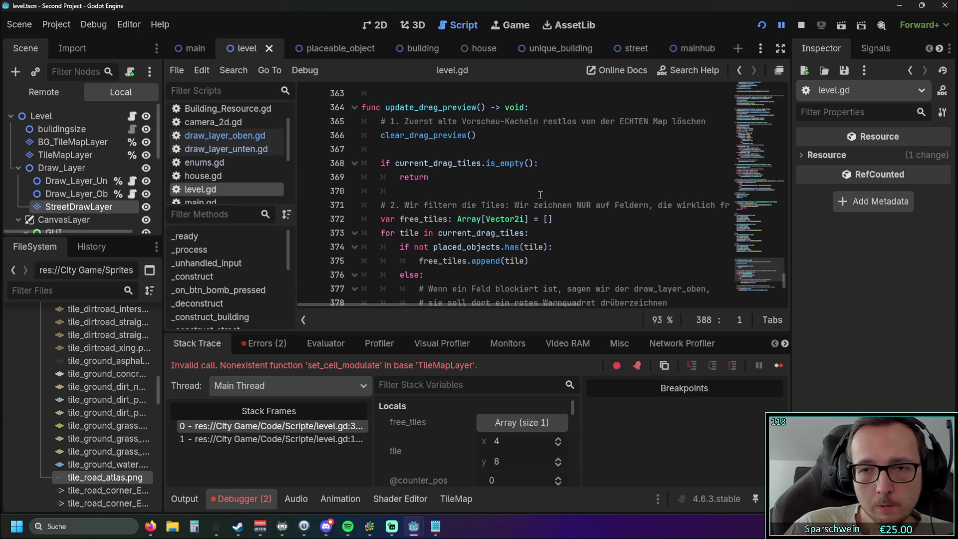
scroll(547, 205, "down", 5)
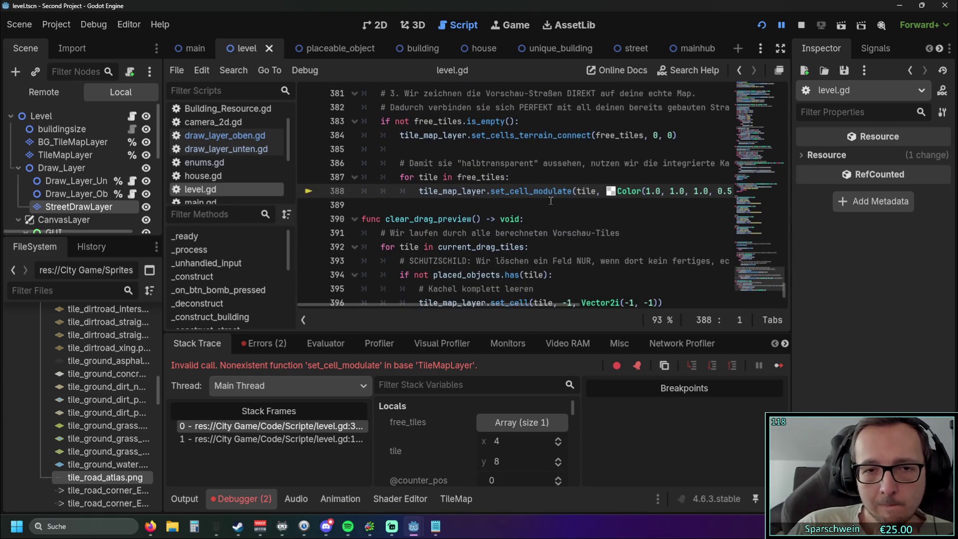
left_click_drag(491, 191, 574, 193)
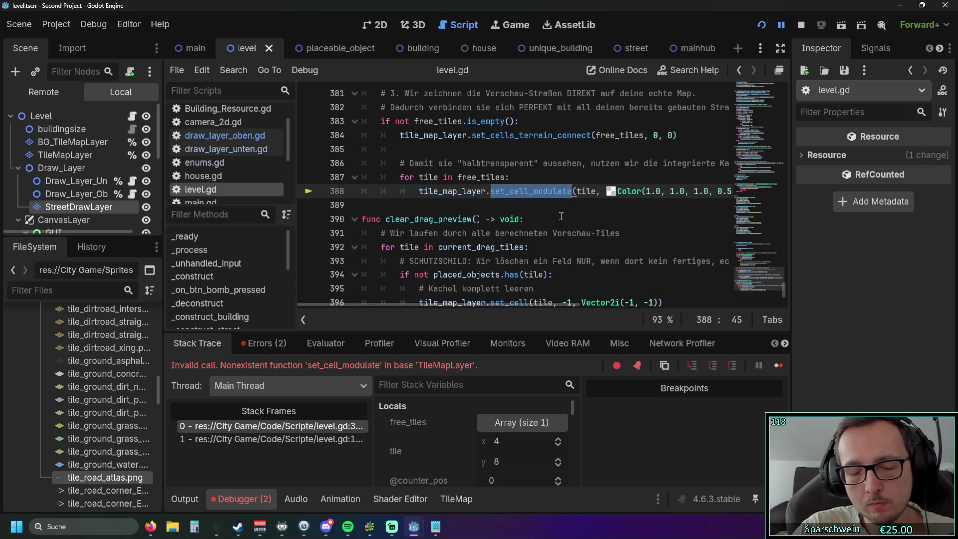
left_click(150, 526)
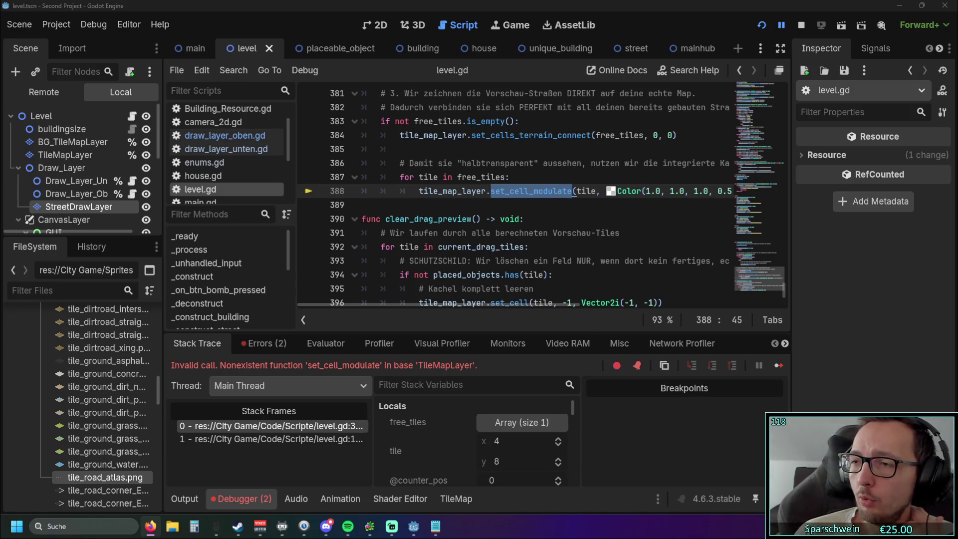
left_click(543, 191)
scroll(539, 228, "up", 5)
scroll(540, 228, "up", 1)
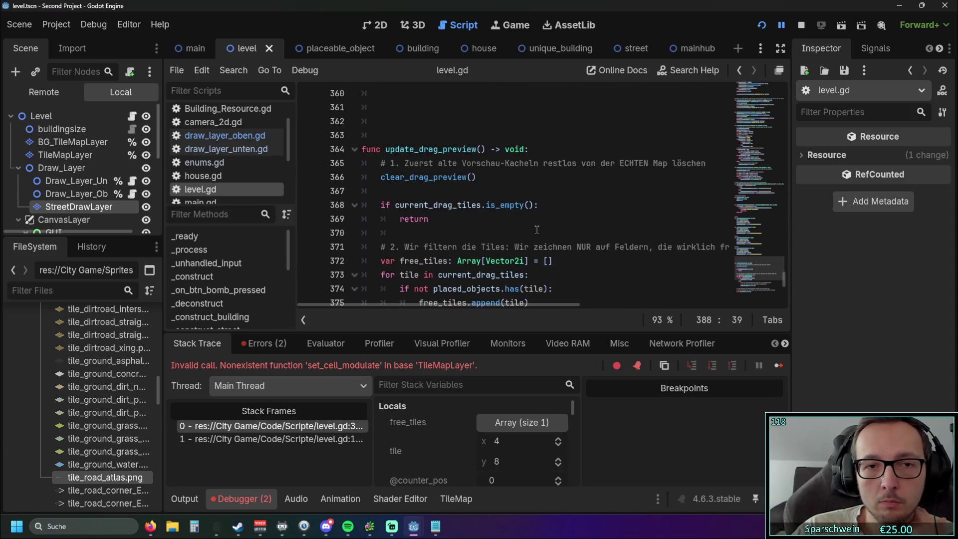
scroll(549, 237, "down", 5)
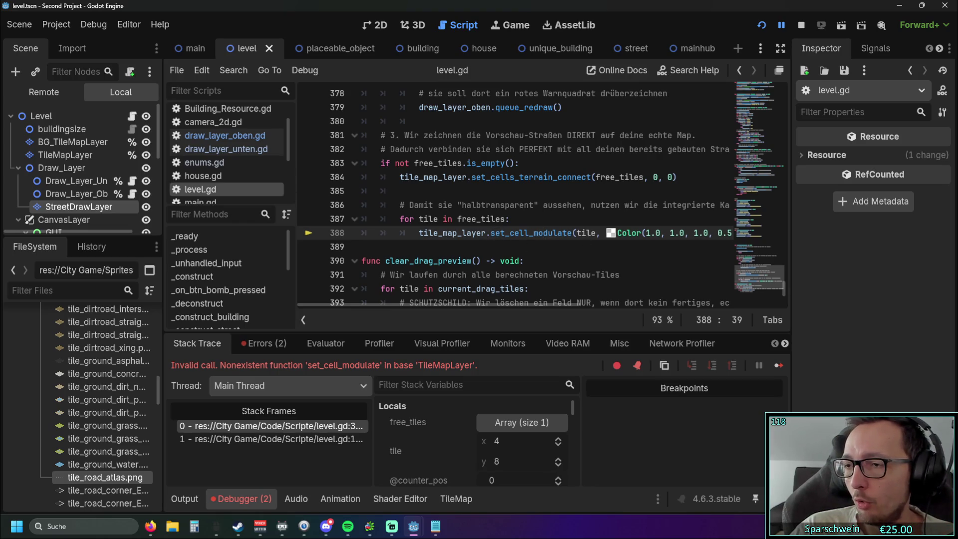
key("alt+Tab")
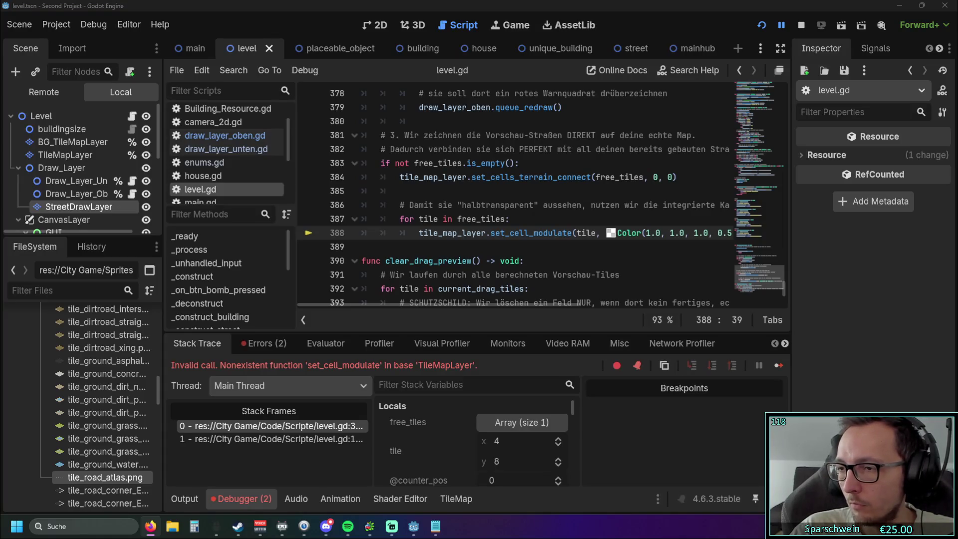
left_click(199, 189)
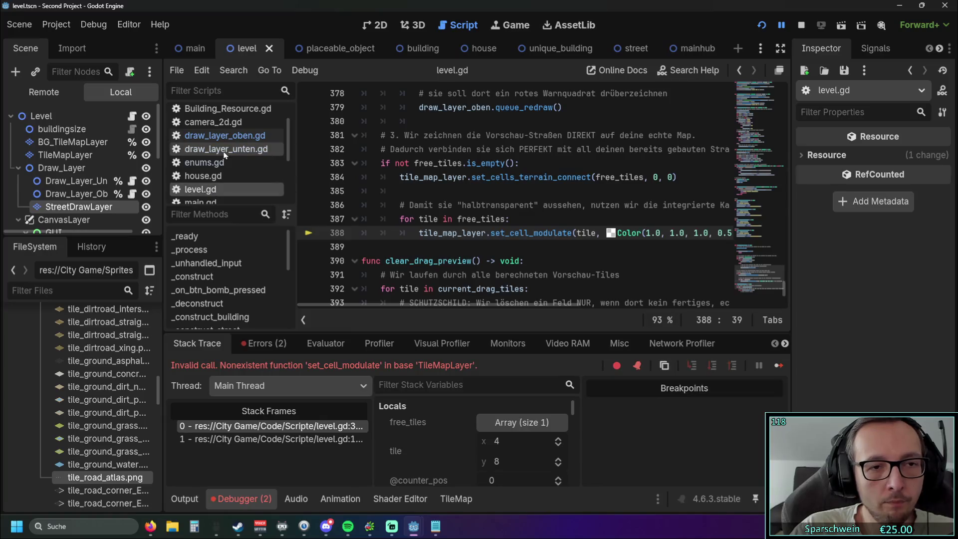
Scroll to the last road-tile lines of draw_layer_oben.gd and mark set_cell_modulate in the debugger error
left_click(224, 150)
left_click(224, 135)
scroll(571, 238, "down", 15)
scroll(571, 239, "down", 8)
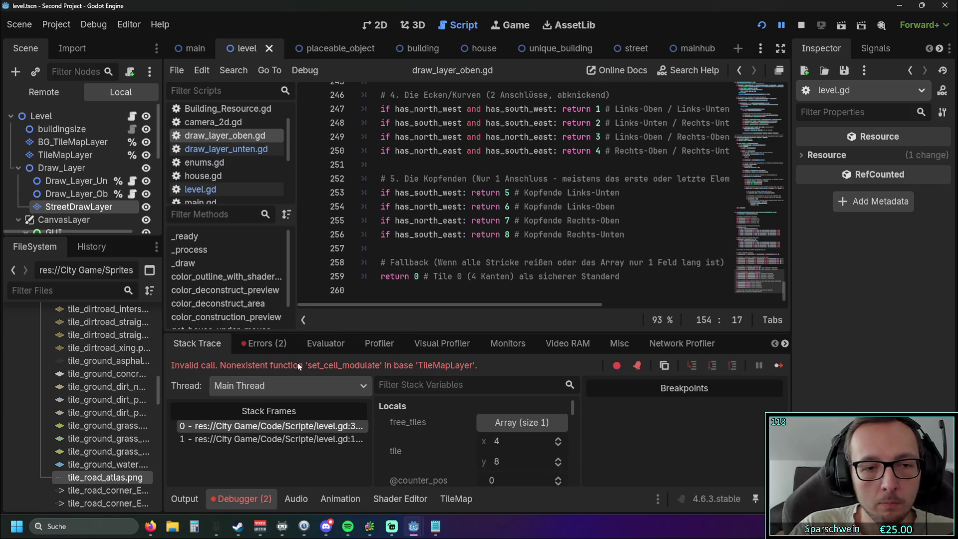
left_click_drag(306, 363, 380, 367)
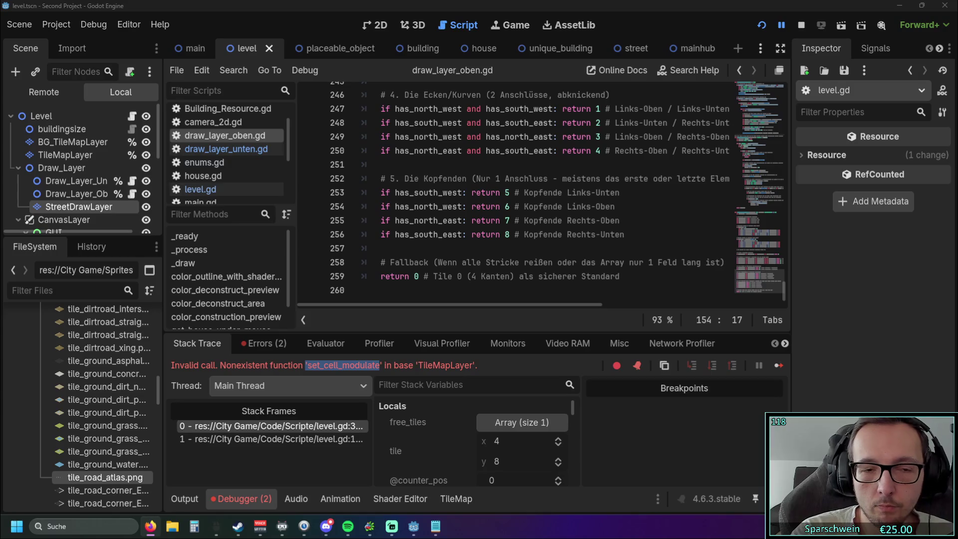
left_click(209, 189)
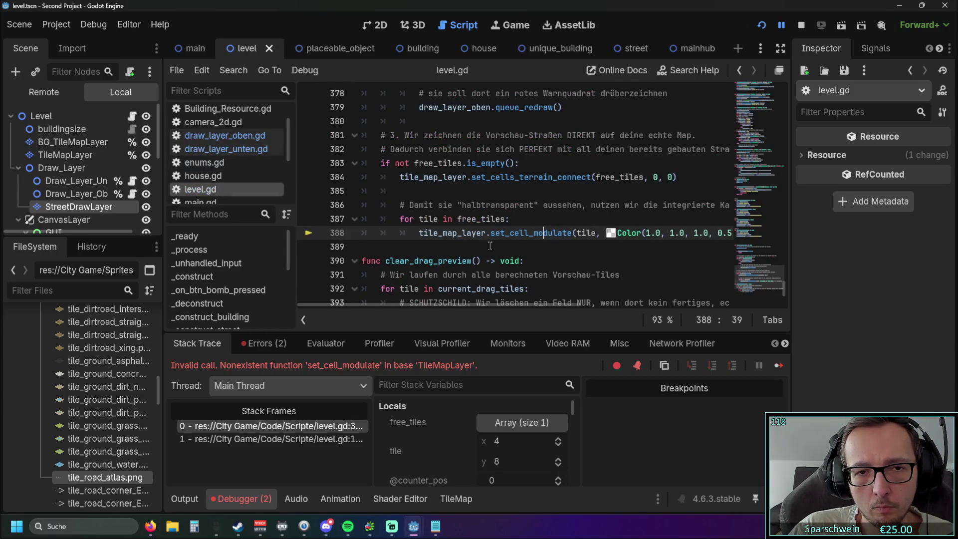
Replace update_drag_preview and clear_drag_preview with versions that only call draw_layer_oben.queue_redraw()
scroll(489, 244, "up", 4)
scroll(489, 244, "up", 1)
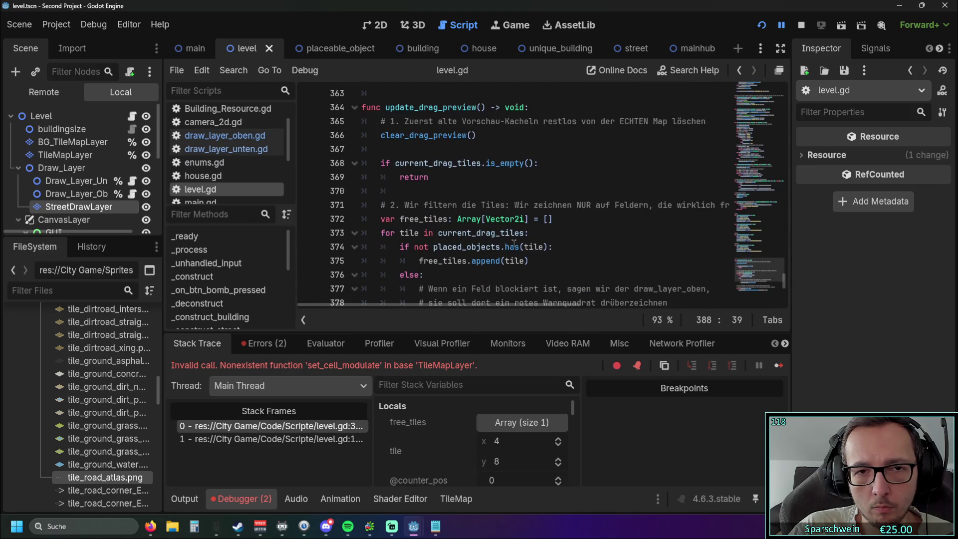
left_click_drag(486, 107, 385, 108)
key("alt+Tab")
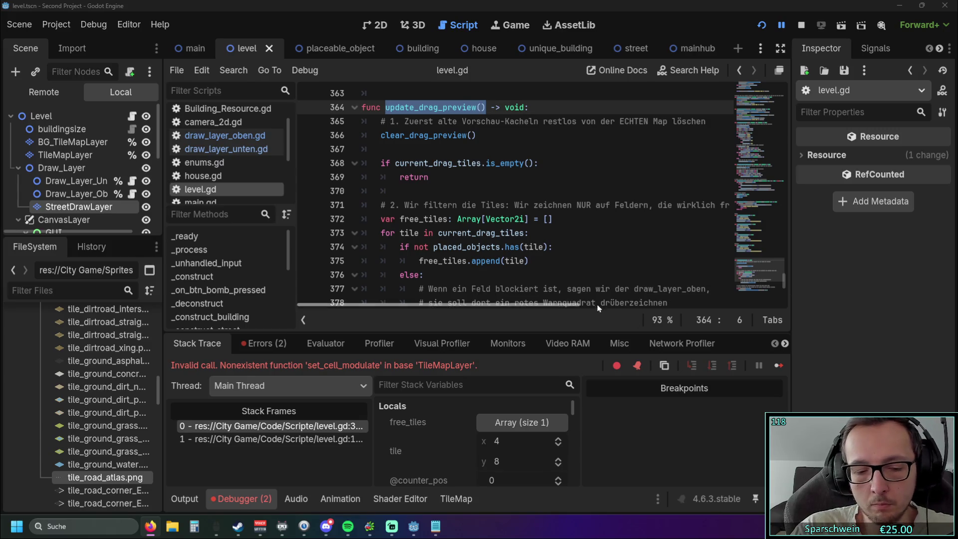
scroll(515, 262, "down", 8)
mouse_move(508, 287)
left_mouse_down()
mouse_move(439, 207)
mouse_move(423, 210)
mouse_move(362, 150)
left_mouse_up()
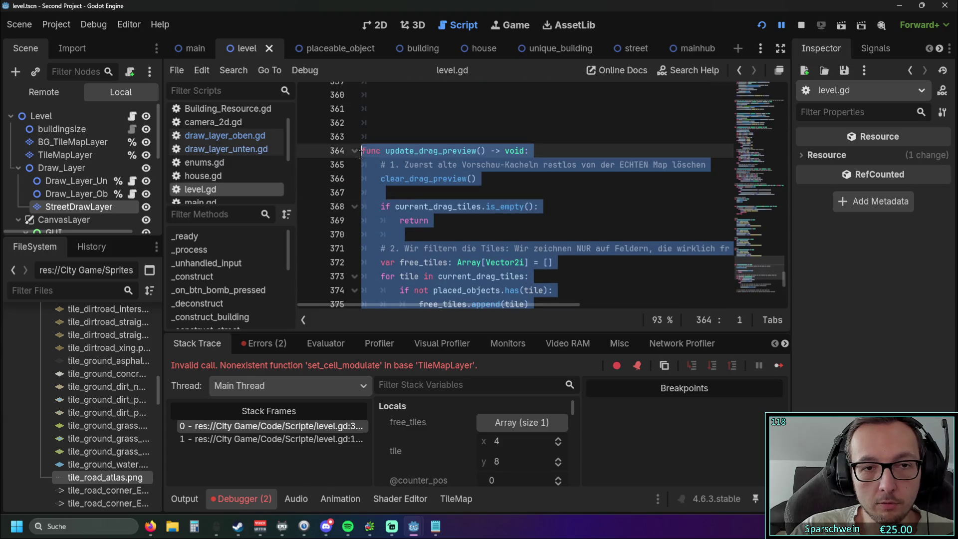
key("ctrl+v")
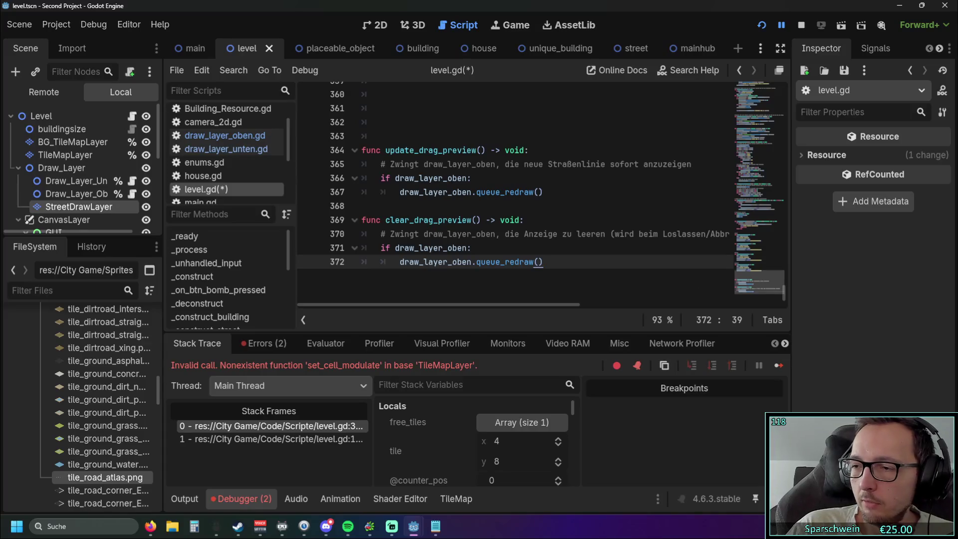
left_click(150, 526)
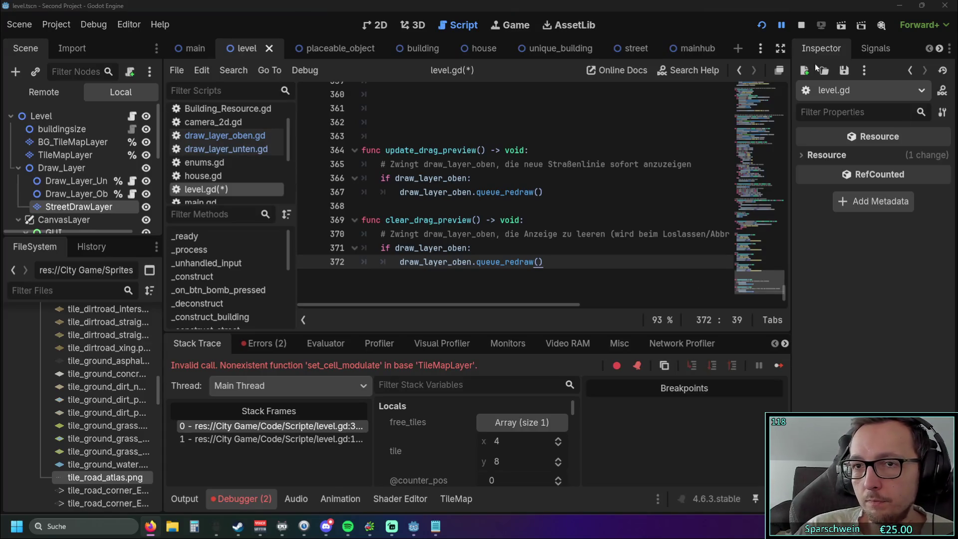
Restart the game and build several connected roads across the grass, panning to open ground
left_click(761, 25)
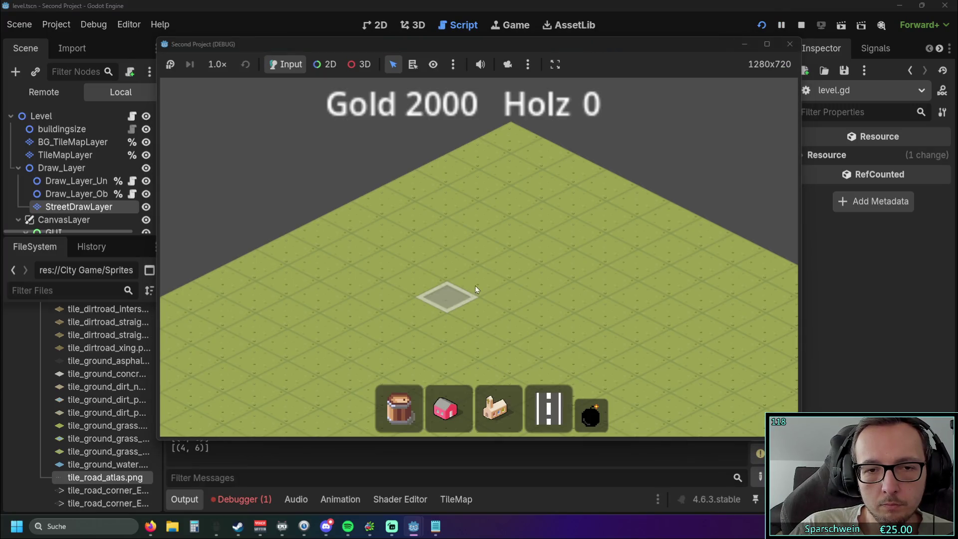
left_click_drag(475, 288, 569, 242)
left_click_drag(544, 320, 487, 215)
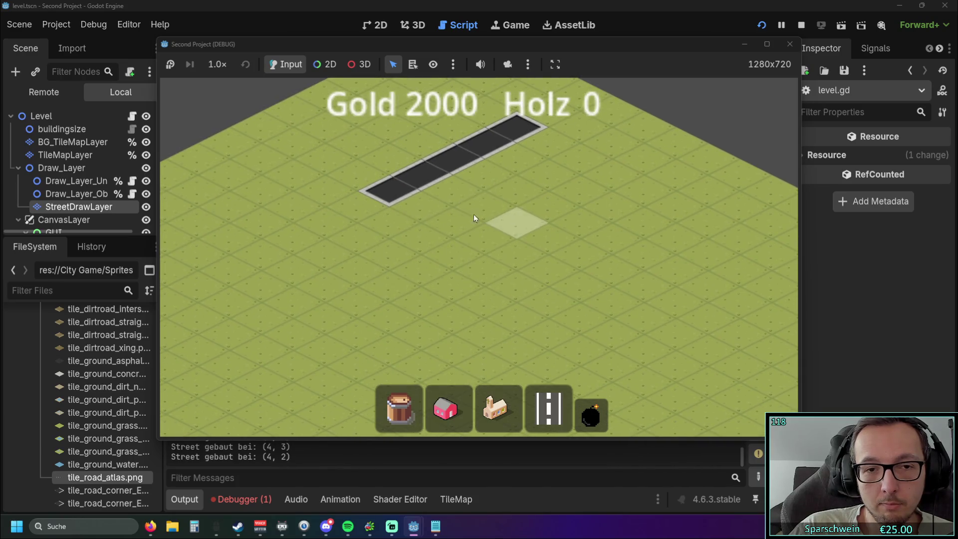
left_click_drag(414, 208, 251, 302)
mouse_move(375, 290)
left_mouse_down()
mouse_move(421, 234)
mouse_move(409, 220)
mouse_move(530, 281)
left_mouse_up()
scroll(531, 282, "up", 2)
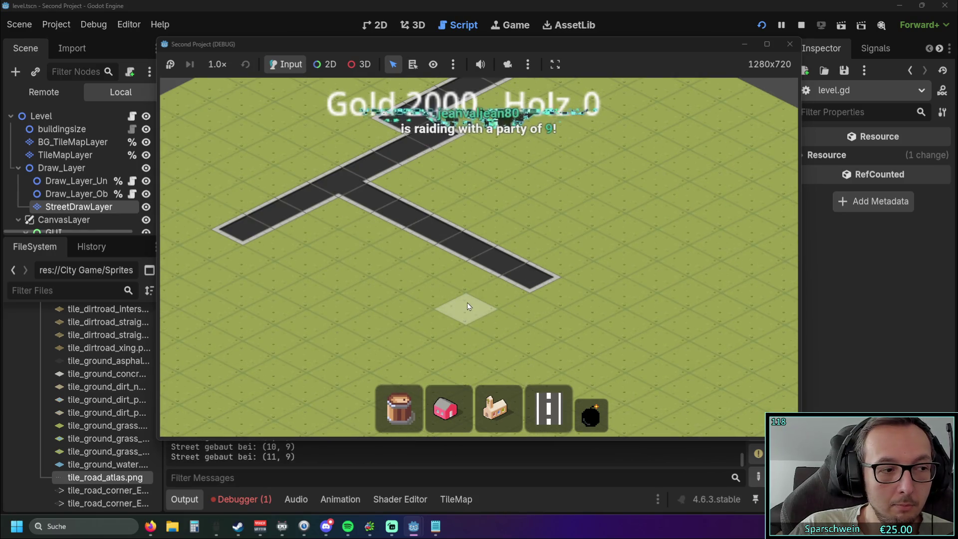
left_click_drag(467, 303, 391, 290)
left_click_drag(350, 346, 632, 207)
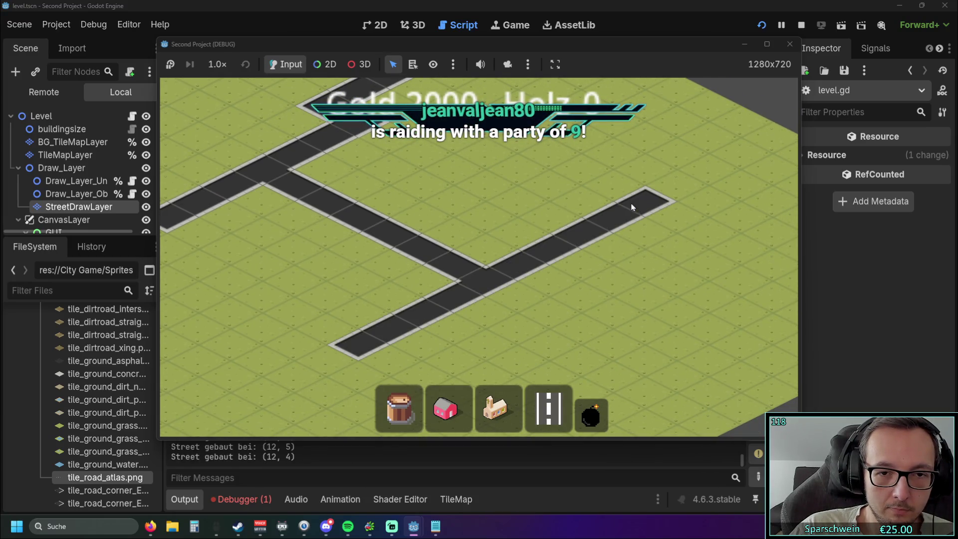
left_click_drag(558, 267, 691, 245)
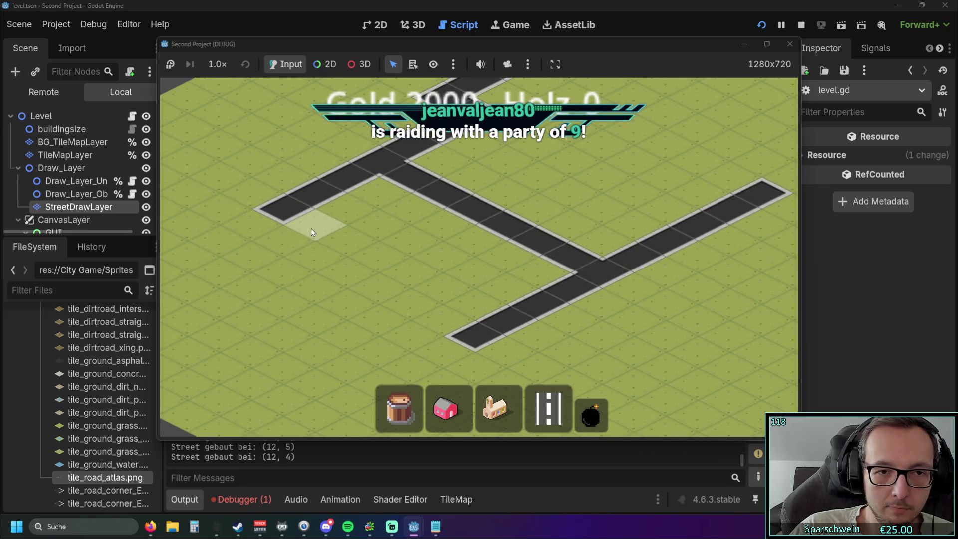
left_click_drag(311, 226, 480, 313)
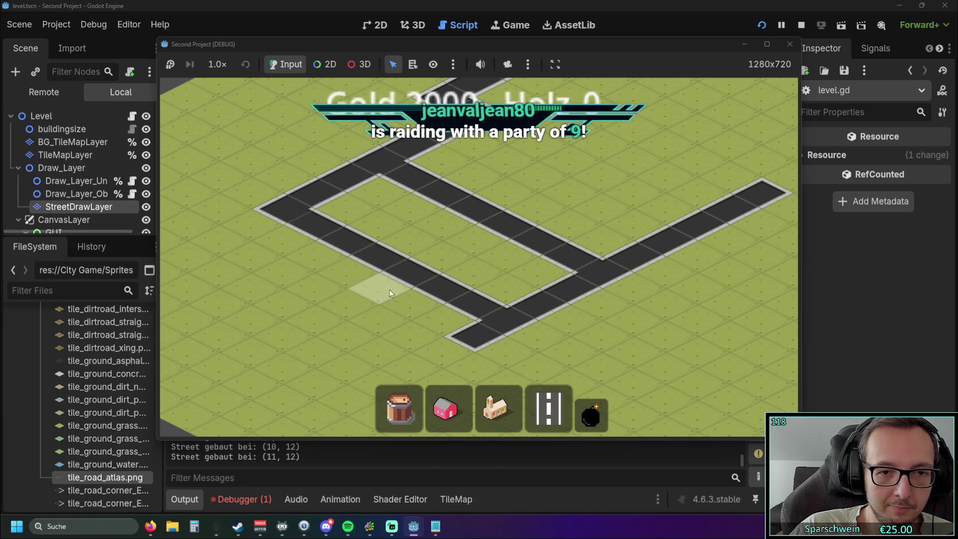
scroll(464, 358, "down", 3)
Demolish the whole road network in demolition mode, then lay three parallel road strips
key("b")
mouse_move(464, 357)
left_mouse_down()
mouse_move(491, 170)
mouse_move(502, 223)
left_mouse_up()
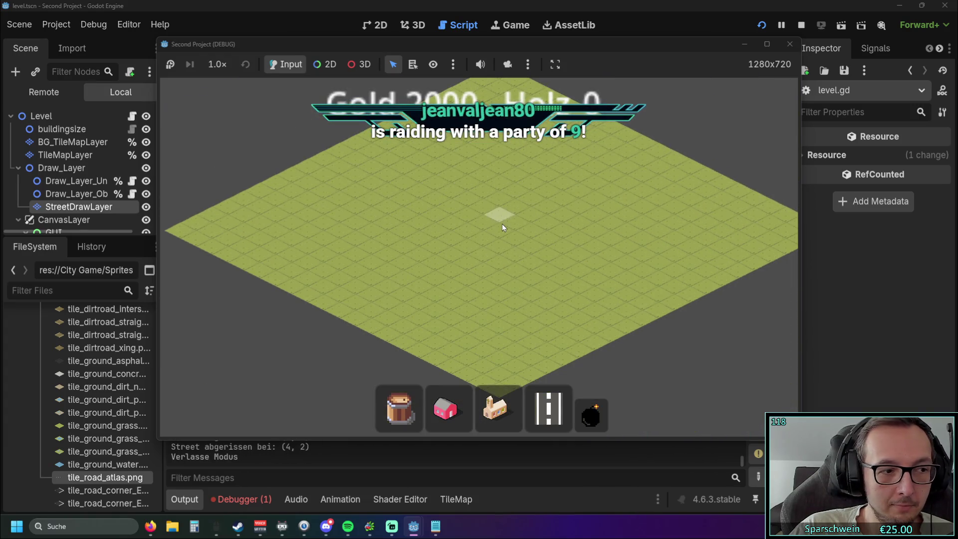
scroll(502, 223, "up", 3)
key("s")
left_click_drag(494, 195, 568, 162)
left_click_drag(398, 293, 621, 182)
left_click_drag(424, 327, 649, 218)
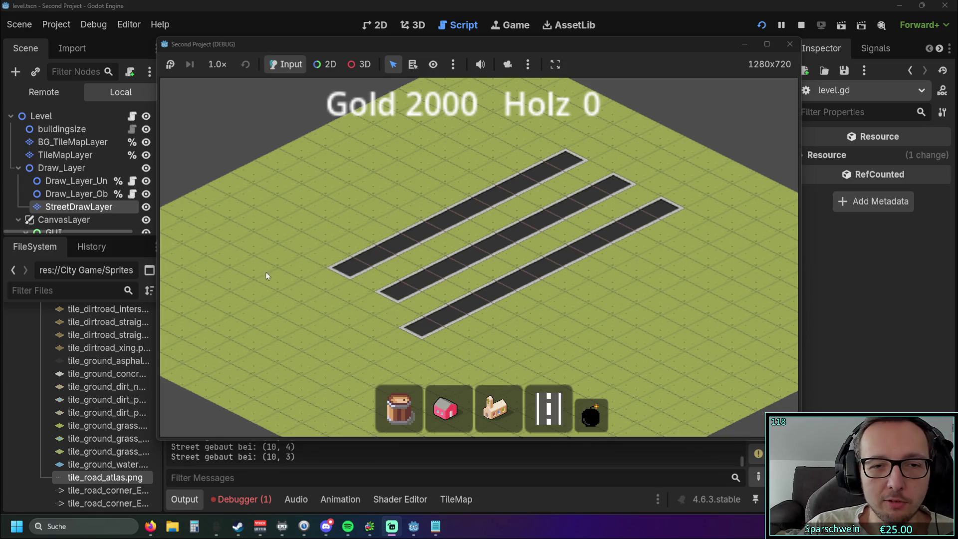
Build a fourth parallel road and two diagonal roads crossing the existing streets
left_click_drag(460, 222, 488, 242)
key("b")
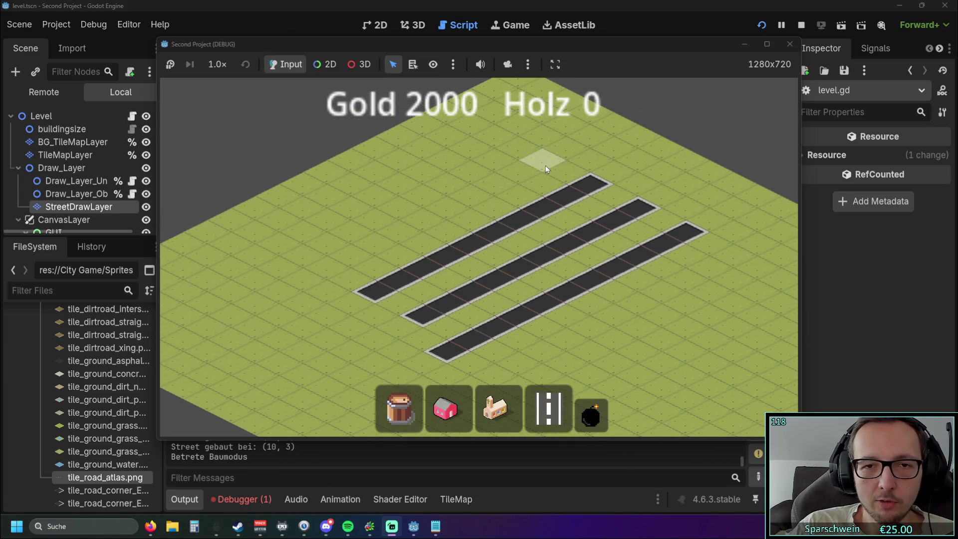
left_click_drag(546, 166, 351, 258)
mouse_move(349, 201)
left_mouse_down()
mouse_move(622, 330)
mouse_move(605, 325)
left_mouse_up()
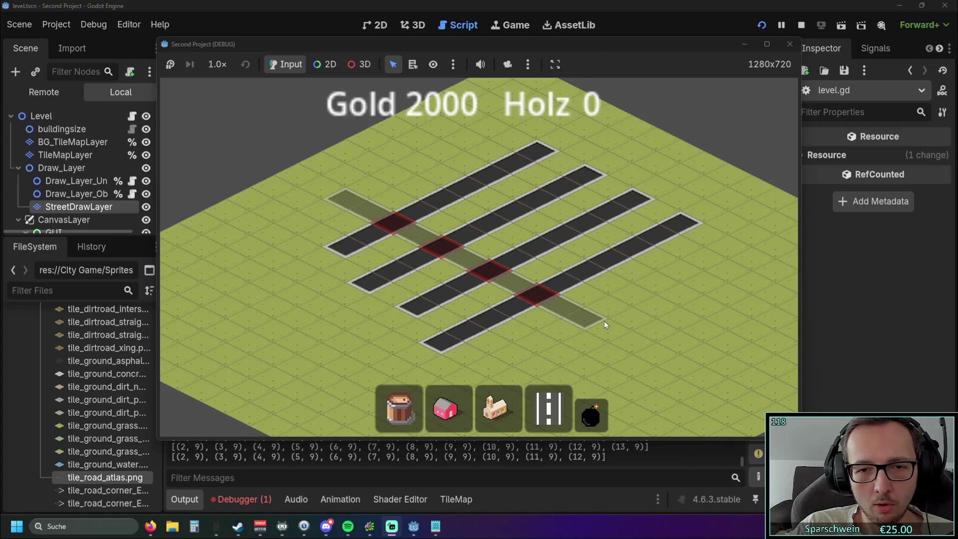
left_click_drag(605, 325, 605, 324)
left_click_drag(440, 150, 676, 273)
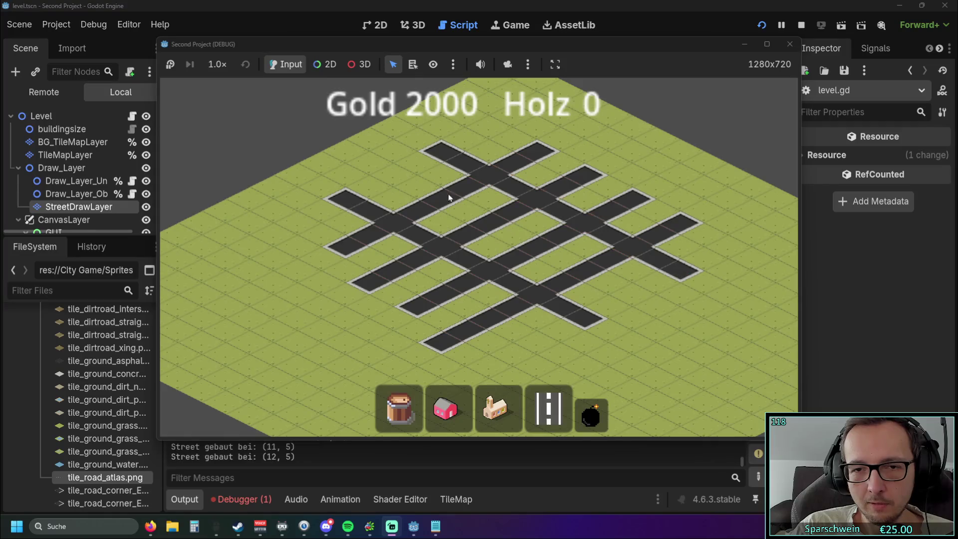
left_click_drag(407, 186, 643, 299)
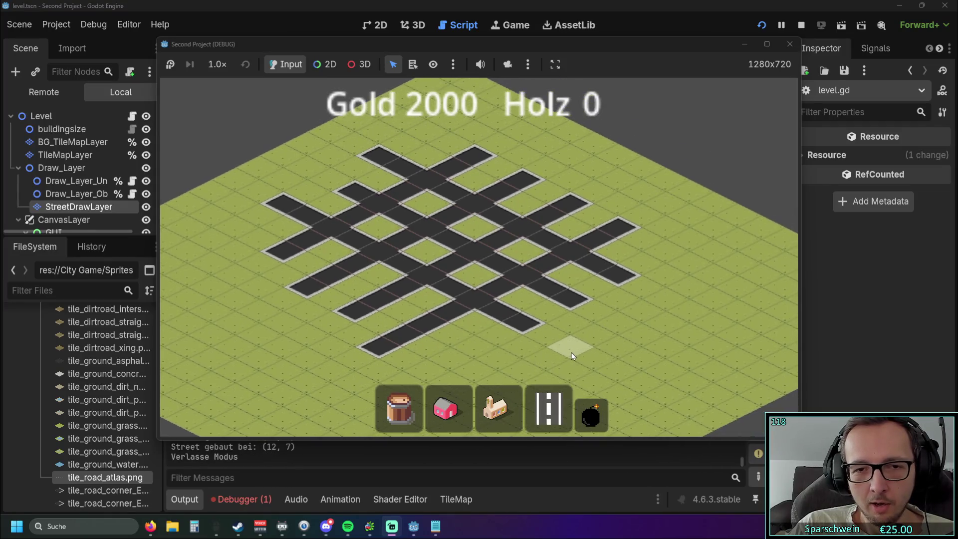
Add two more long diagonal roads near the bottom of the map
key("s")
key("d")
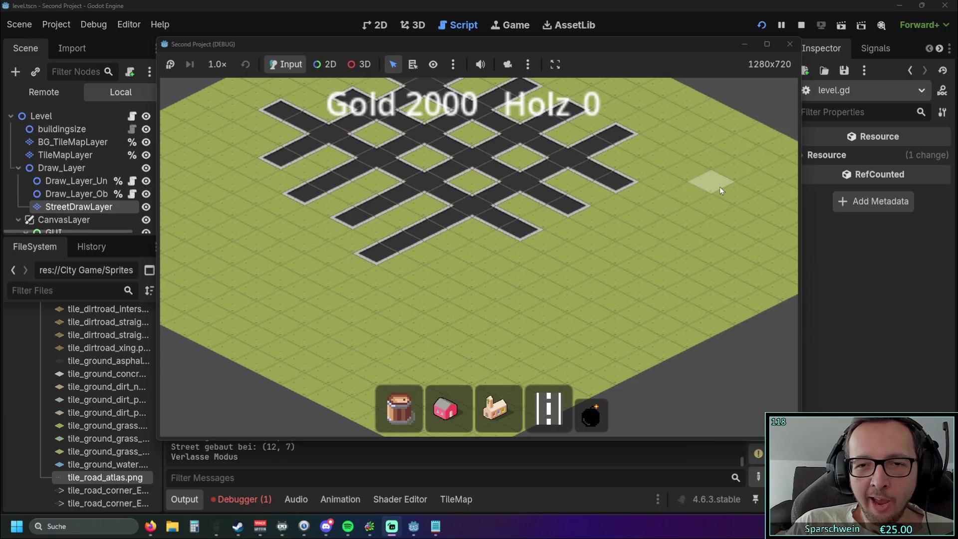
left_click(548, 409)
left_click_drag(474, 326, 693, 208)
mouse_move(296, 262)
left_mouse_down()
mouse_move(415, 303)
mouse_move(501, 364)
mouse_move(514, 311)
mouse_move(530, 331)
mouse_move(480, 303)
mouse_move(522, 337)
mouse_move(579, 355)
mouse_move(313, 227)
mouse_move(561, 353)
mouse_move(433, 284)
mouse_move(522, 328)
left_mouse_up()
scroll(523, 328, "up", 2)
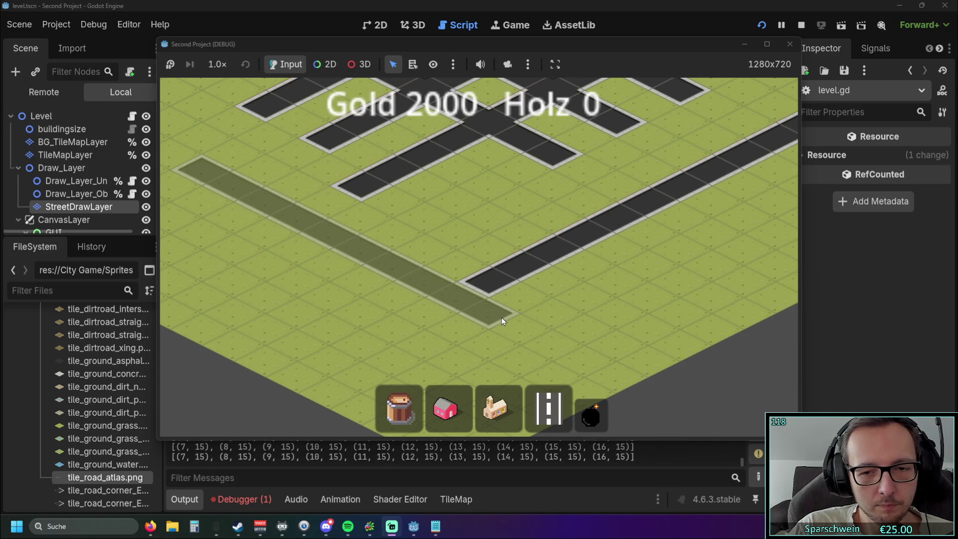
left_click_drag(502, 320, 515, 328)
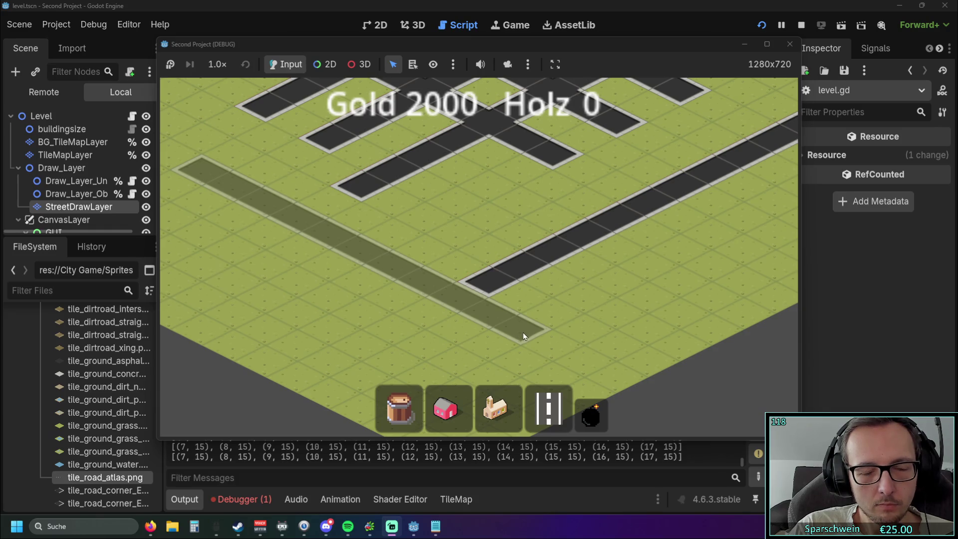
left_click_drag(519, 329, 687, 262)
scroll(519, 330, "down", 2)
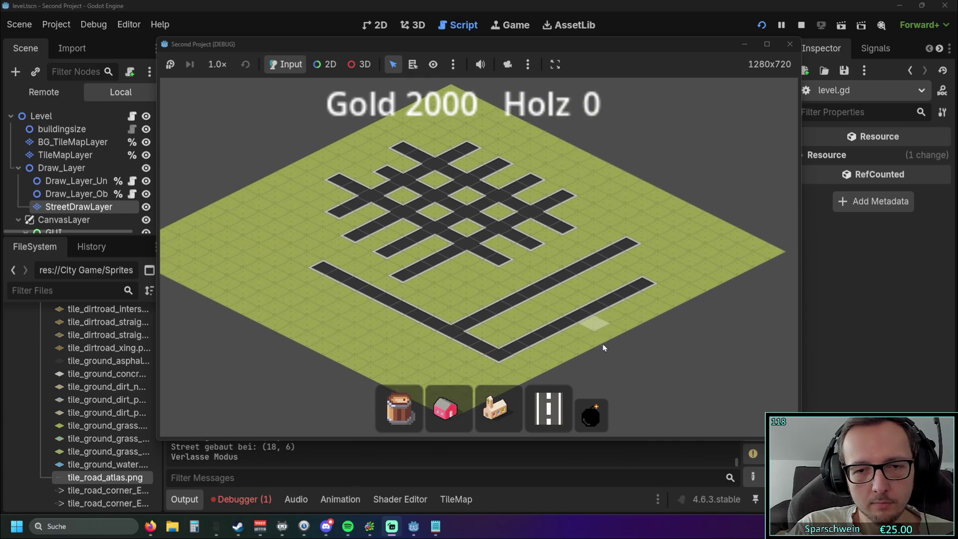
Demolish all the roads and close the running game
left_click(591, 414)
left_click_drag(484, 255, 479, 197)
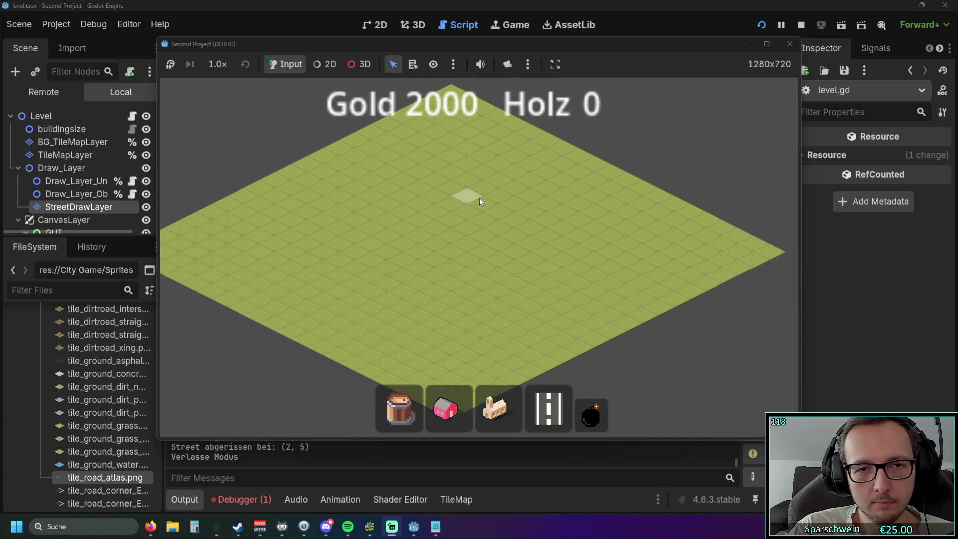
left_click(790, 44)
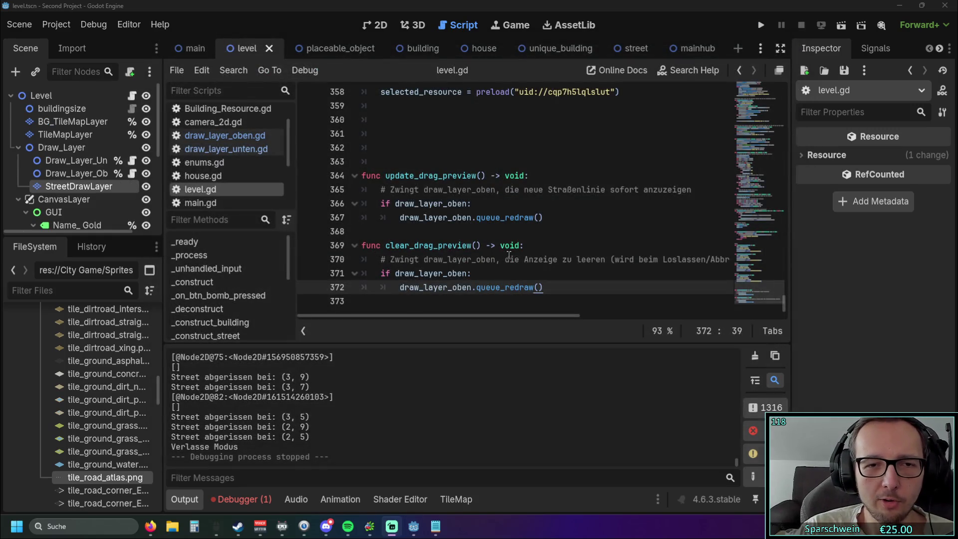
Delete the update_drag_preview and clear_drag_preview functions on lines 364–372 and run the game
mouse_move(569, 288)
left_mouse_down()
mouse_move(548, 288)
mouse_move(332, 173)
left_mouse_up()
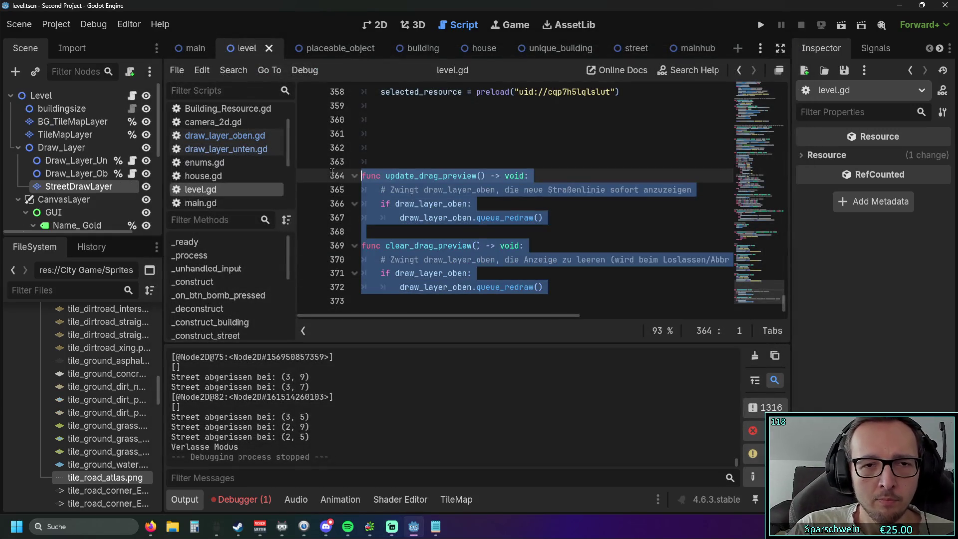
key("BackSpace")
key("BackSpace")
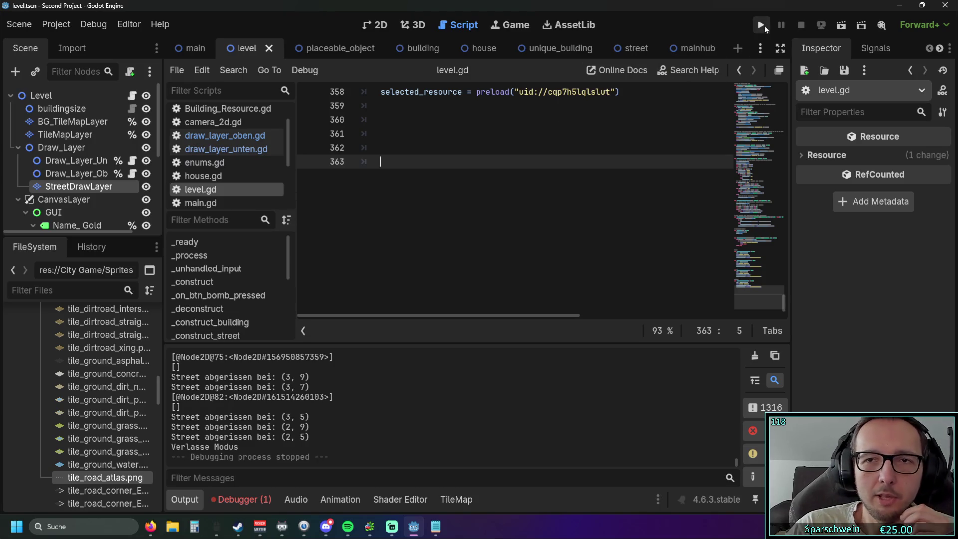
left_click(761, 26)
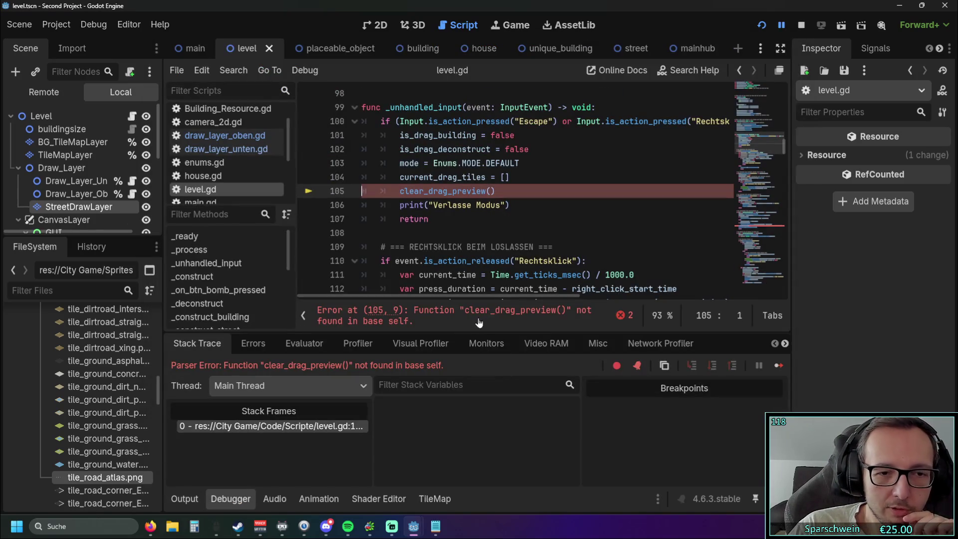
Remove the clear_drag_preview() call on line 105 and update_drag_preview() on line 159, relaunching the game
left_click_drag(514, 190, 345, 197)
key("BackSpace")
key("BackSpace")
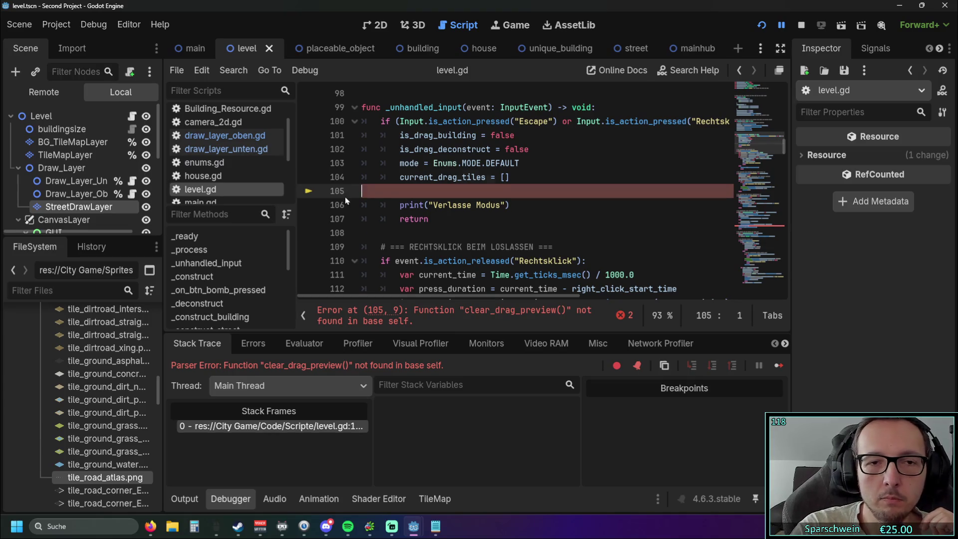
left_click(763, 27)
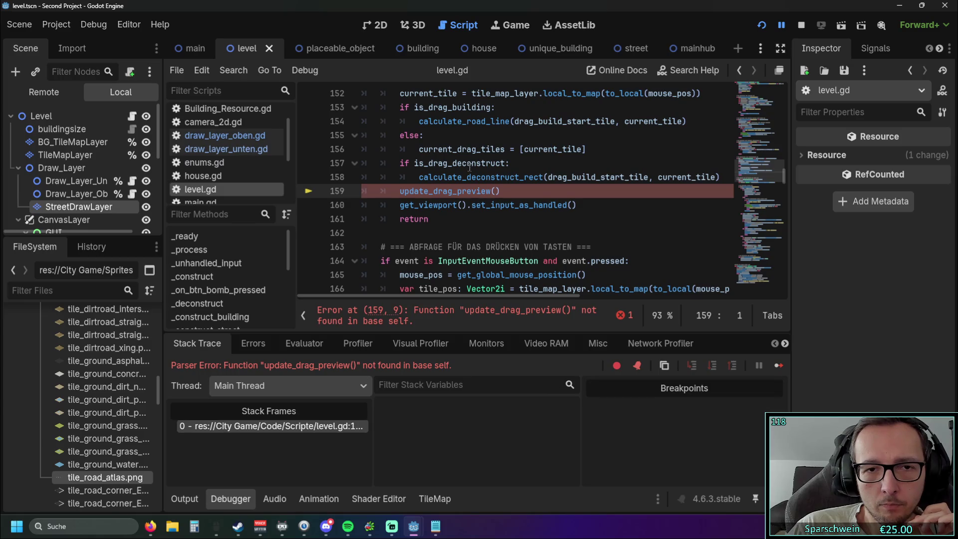
mouse_move(501, 191)
left_mouse_down()
mouse_move(515, 193)
mouse_move(321, 196)
left_mouse_up()
key("BackSpace")
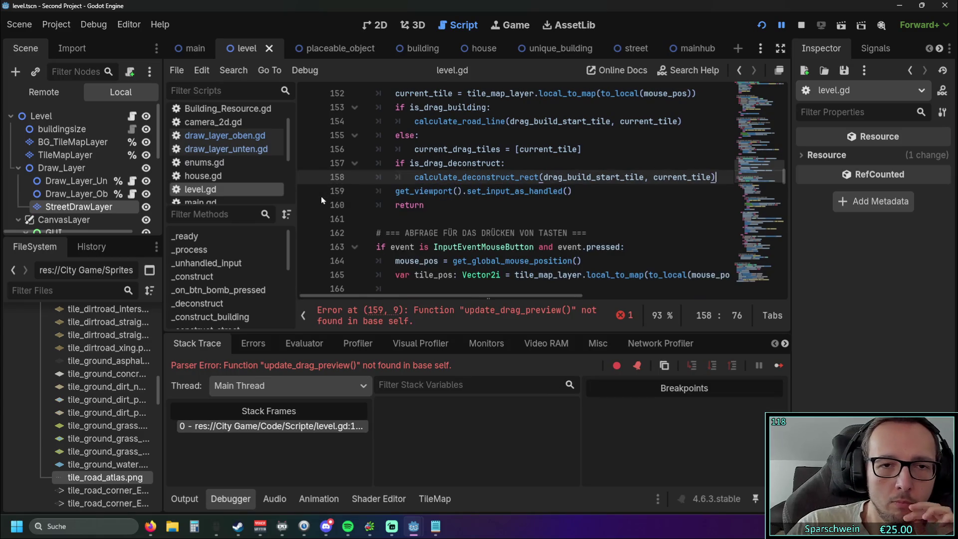
left_click(771, 25)
left_click(767, 24)
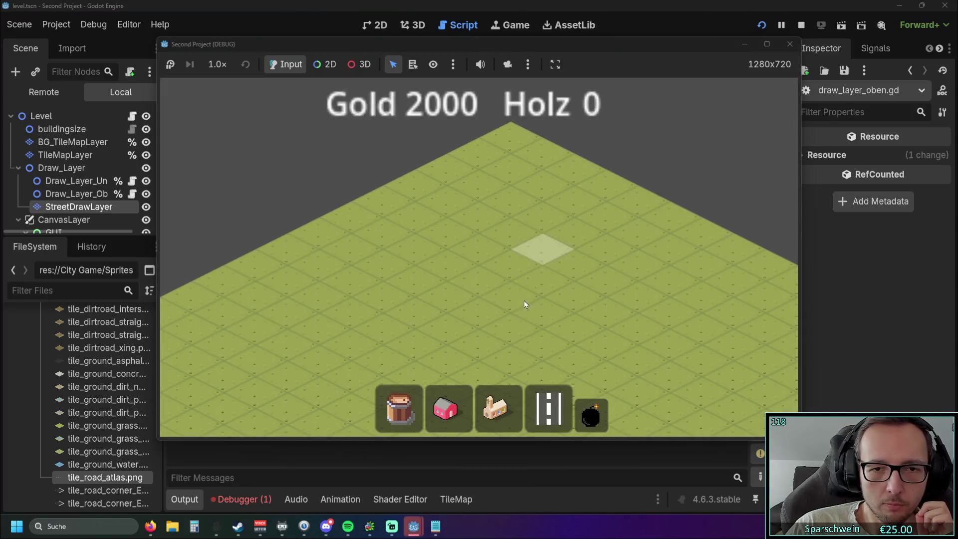
Lay several road strips across the map, including an L-shaped road
left_click_drag(462, 265, 573, 332)
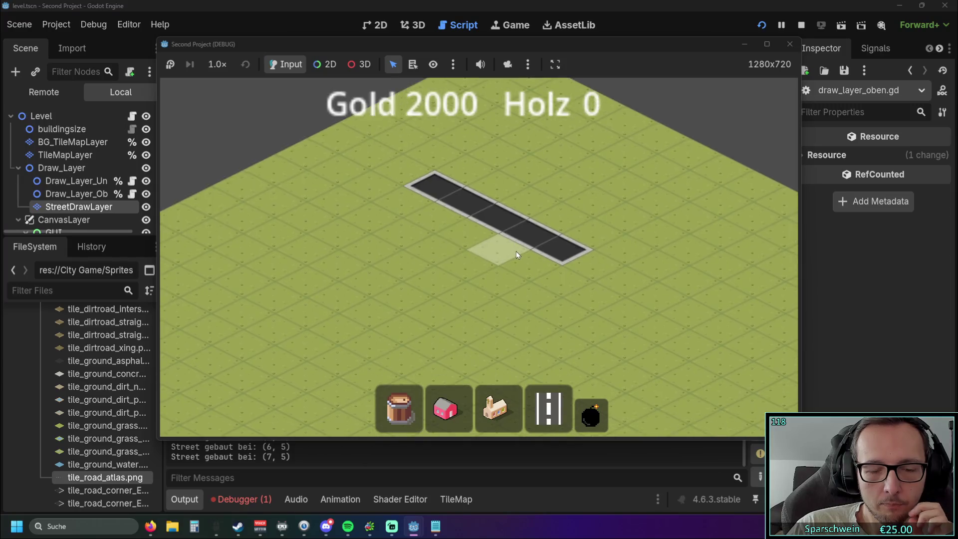
left_click_drag(409, 231, 546, 296)
mouse_move(361, 258)
left_mouse_down()
mouse_move(531, 340)
mouse_move(375, 258)
left_mouse_up()
left_click_drag(322, 225, 448, 289)
left_click_drag(416, 233, 519, 284)
mouse_move(491, 339)
left_mouse_down()
mouse_move(626, 271)
mouse_move(672, 263)
mouse_move(594, 284)
mouse_move(499, 331)
mouse_move(514, 328)
left_mouse_up()
left_click_drag(542, 338, 669, 280)
left_click_drag(660, 212, 610, 216)
left_click_drag(530, 168, 620, 214)
scroll(261, 231, "down", 2)
left_click_drag(261, 231, 379, 294)
Demolish all the placed roads with the bomb tool and close the running game
key("Escape")
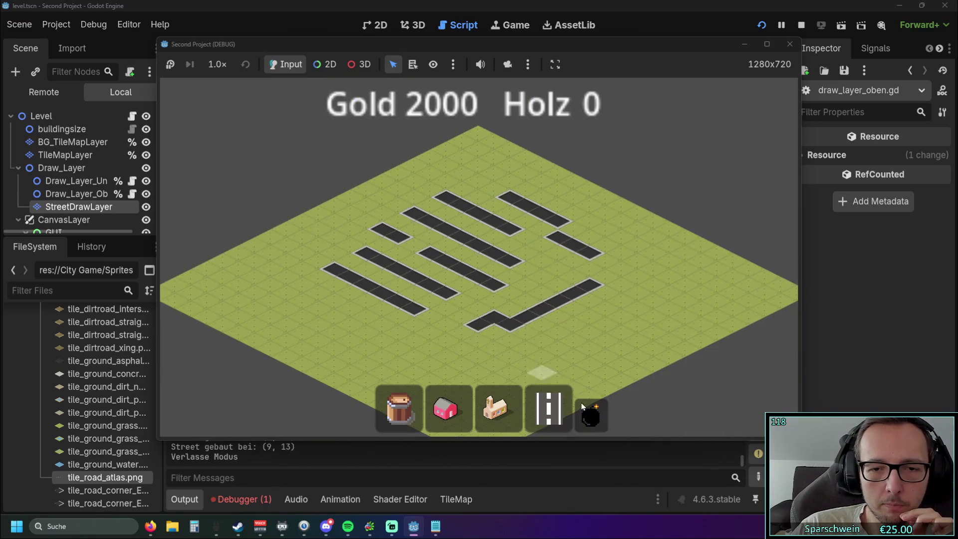
left_click(590, 415)
left_click(465, 147)
key("Escape")
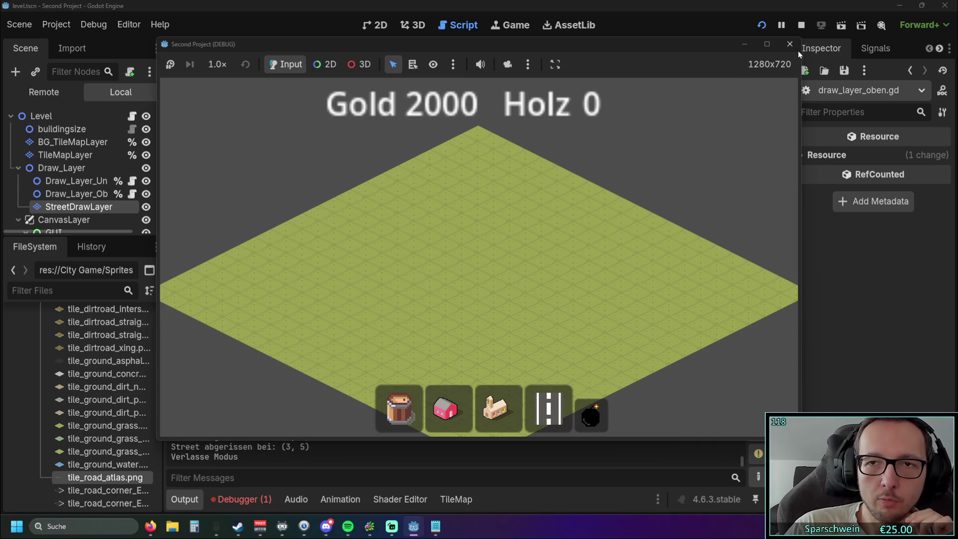
left_click(789, 44)
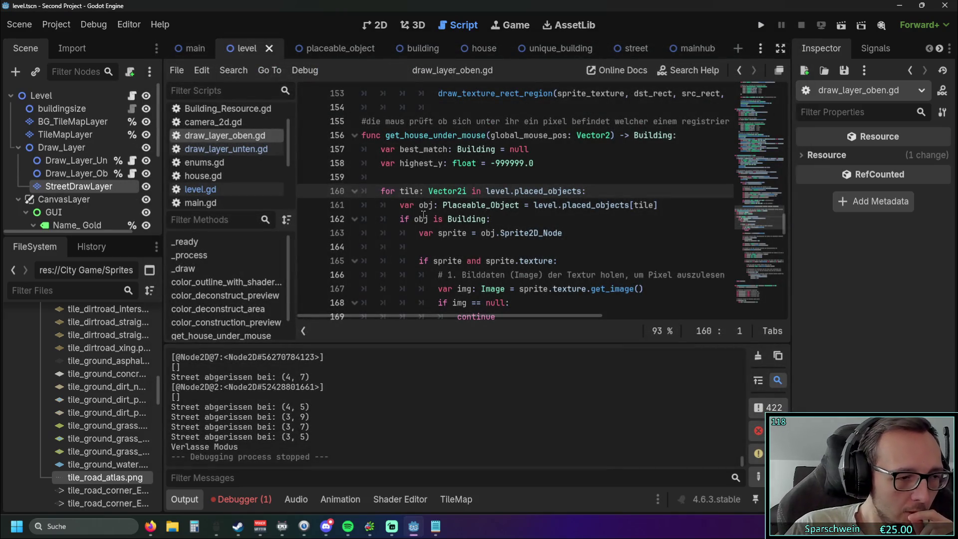
mouse_move(423, 215)
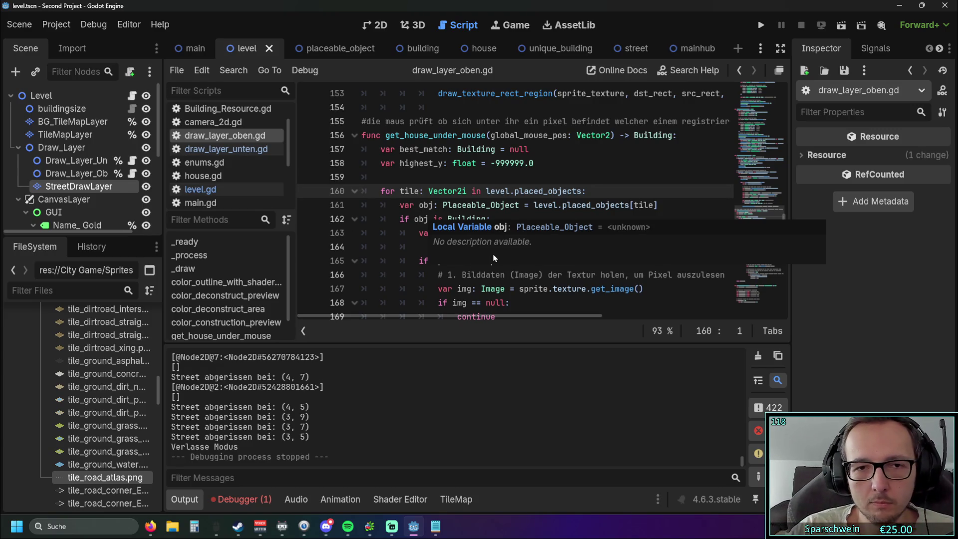
left_click(471, 252)
scroll(499, 224, "up", 2)
scroll(499, 225, "down", 4)
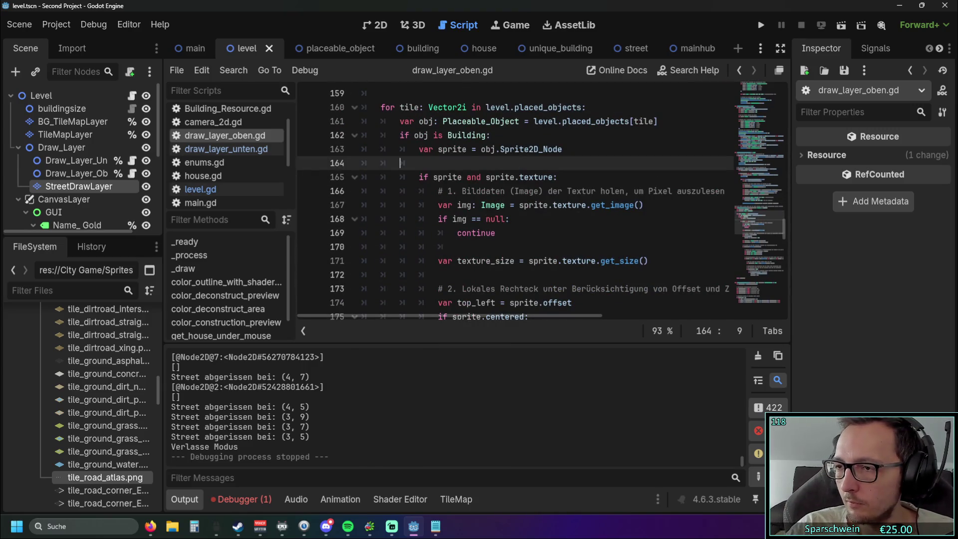
key("alt+Tab")
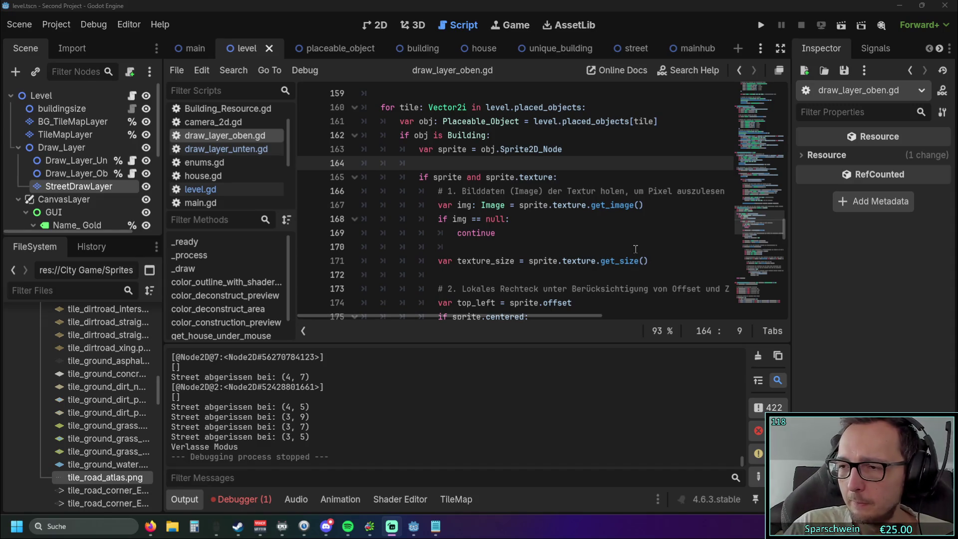
Collapse the Output panel to enlarge the draw_layer_oben.gd editor, then launch the game
scroll(511, 225, "up", 2)
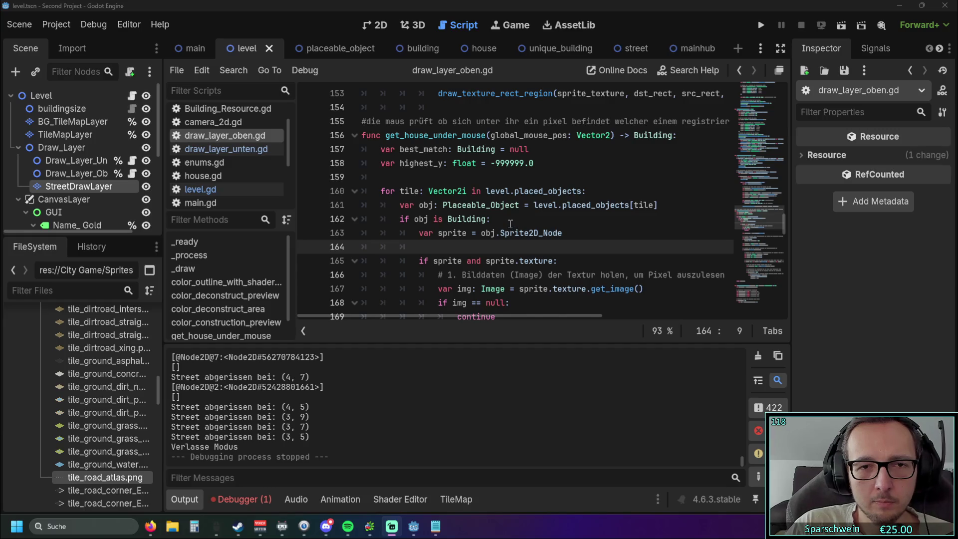
scroll(510, 225, "up", 1)
scroll(449, 279, "down", 2)
left_click(247, 499)
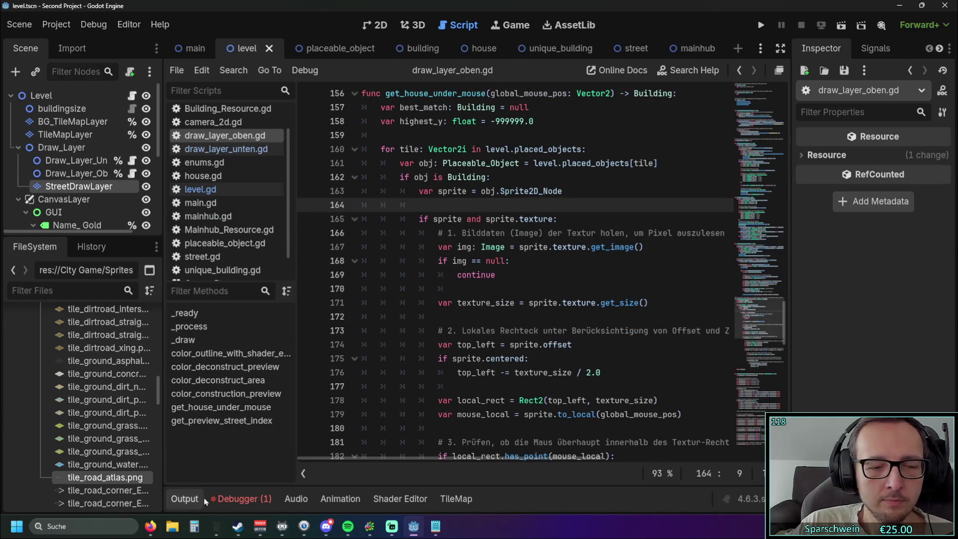
left_click(759, 25)
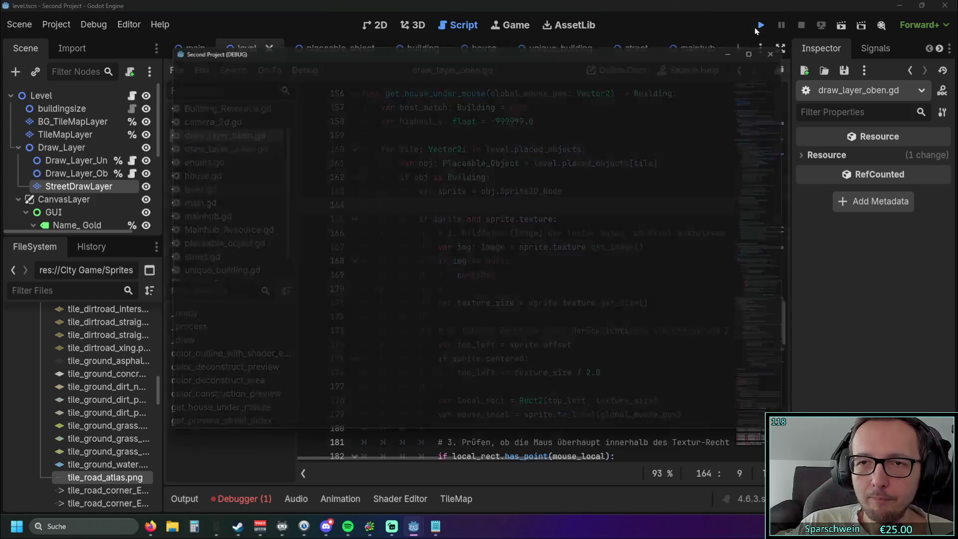
Recentre the map and drag a diagonal row of five red houses
scroll(537, 163, "down", 2)
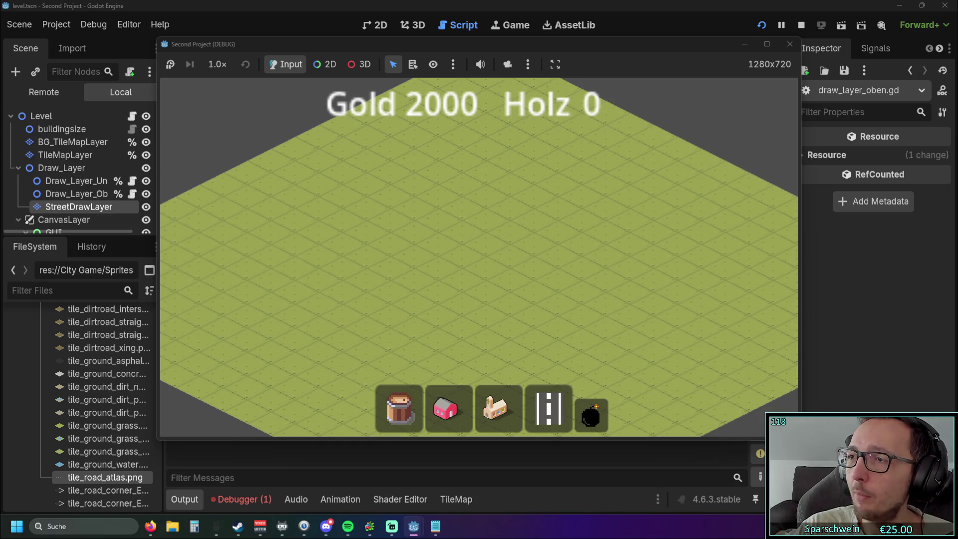
left_click_drag(476, 183, 521, 191)
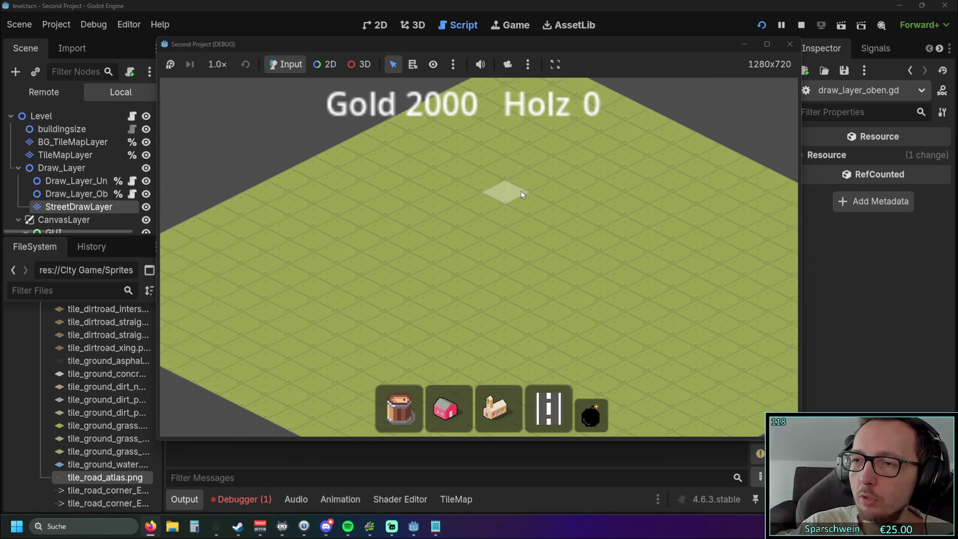
scroll(512, 187, "up", 2)
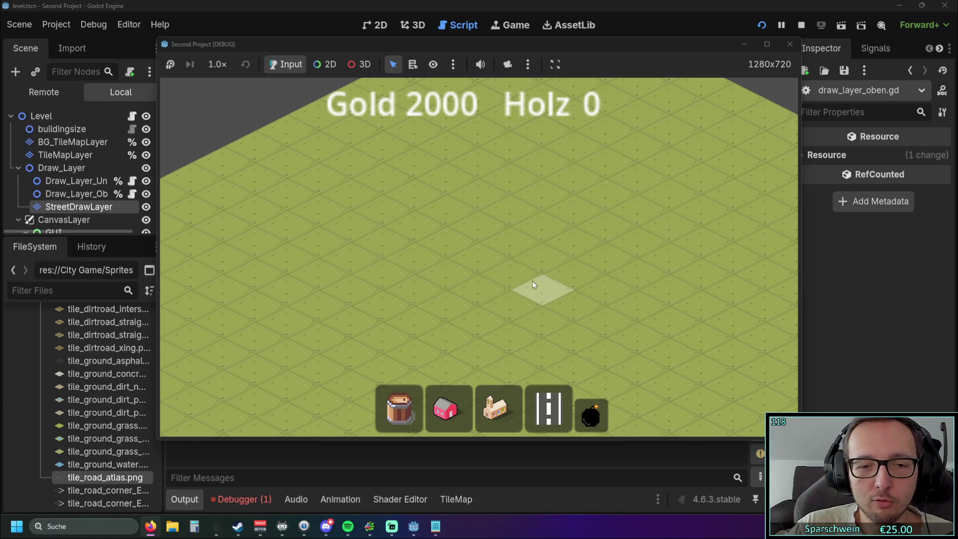
left_click(445, 409)
mouse_move(391, 277)
left_mouse_down()
mouse_move(469, 235)
mouse_move(543, 266)
left_mouse_up()
Lay a long diagonal road beside the houses and place two lumber camps along it
left_click(549, 407)
left_click_drag(344, 328, 595, 219)
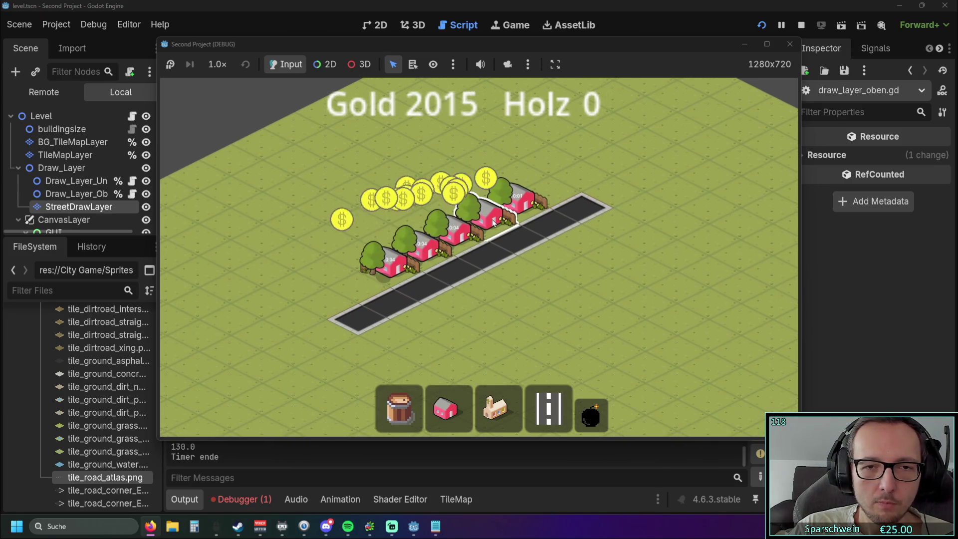
left_click(399, 408)
left_click(454, 300)
left_click(512, 267)
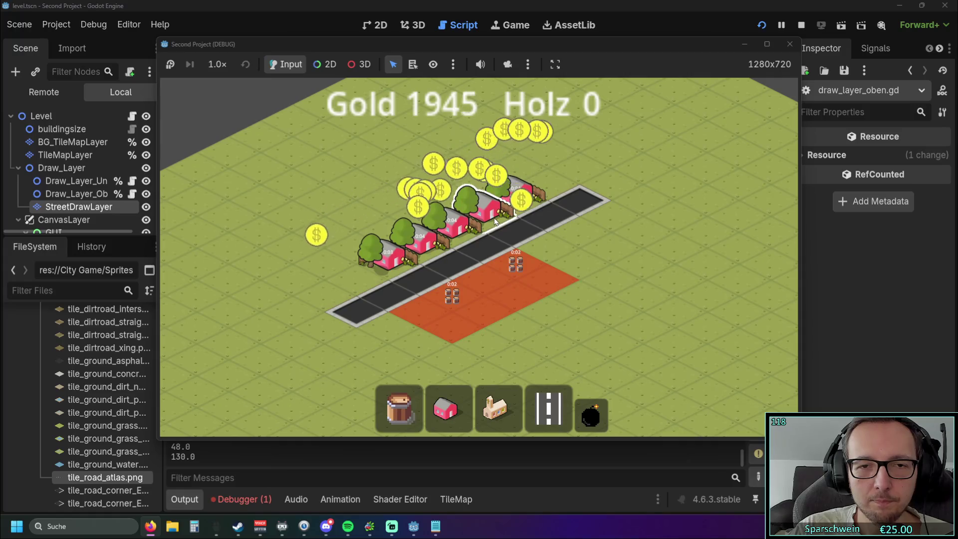
Restart the game from scratch with Reload
scroll(528, 266, "down", 3)
scroll(527, 266, "up", 2)
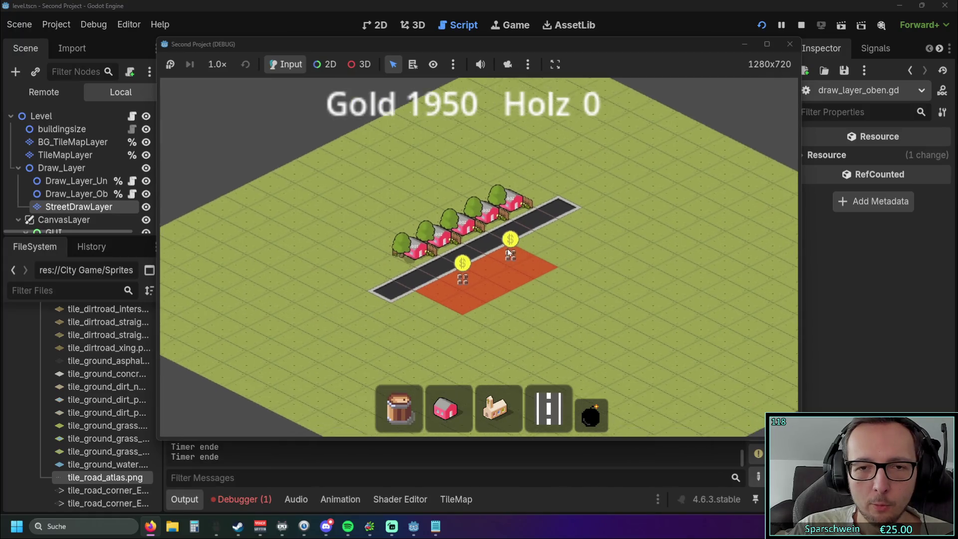
left_click(757, 32)
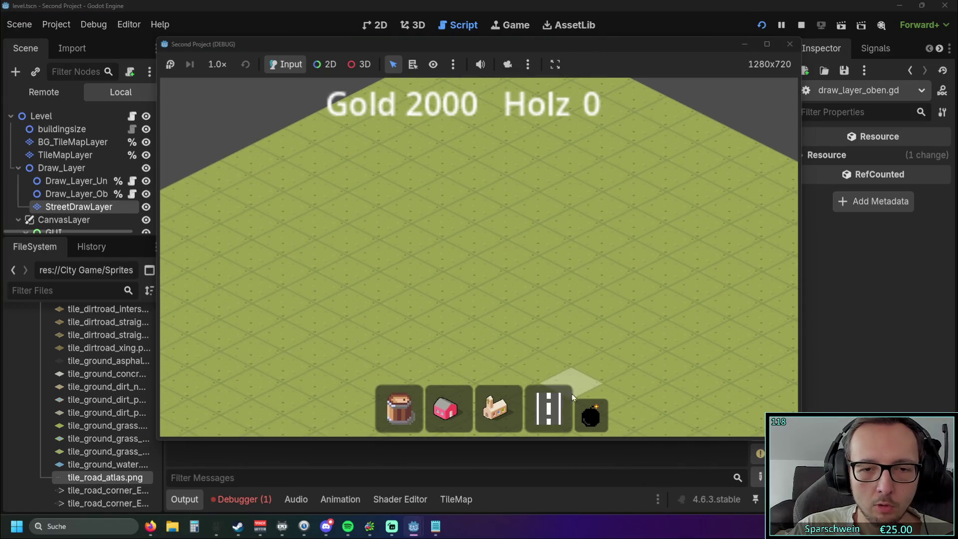
Drag several long road strips that cross each other into a grid
mouse_move(379, 225)
left_mouse_down()
mouse_move(537, 309)
mouse_move(472, 273)
mouse_move(520, 313)
left_mouse_up()
scroll(478, 244, "down", 2)
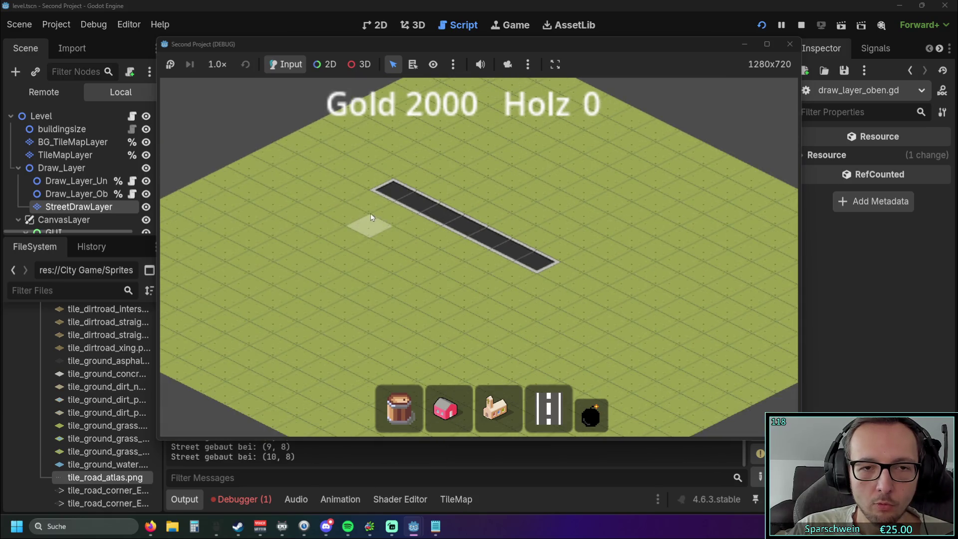
mouse_move(357, 213)
left_mouse_down()
mouse_move(521, 302)
mouse_move(346, 213)
mouse_move(583, 338)
mouse_move(511, 287)
mouse_move(579, 347)
mouse_move(525, 310)
mouse_move(546, 321)
left_mouse_up()
scroll(364, 218, "up", 1)
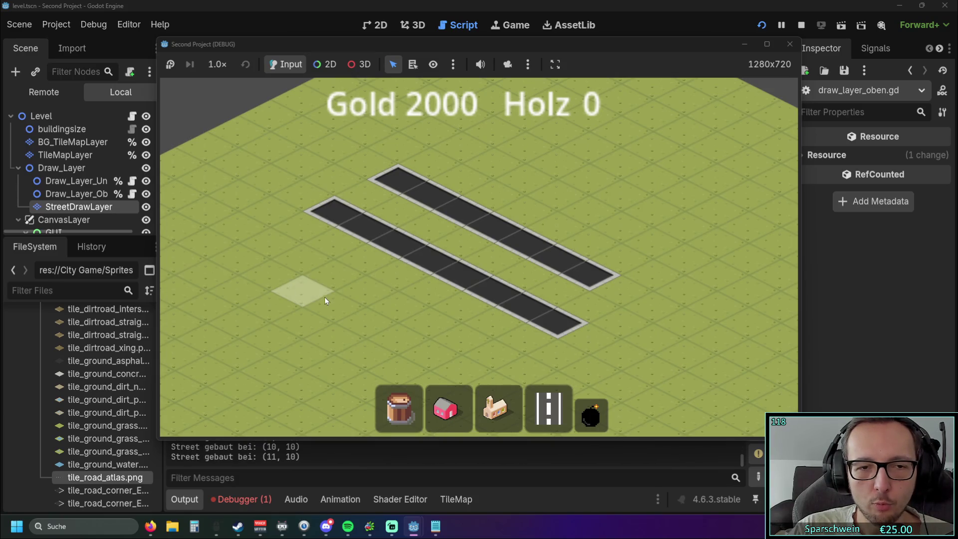
mouse_move(351, 288)
left_mouse_down()
mouse_move(595, 177)
mouse_move(586, 180)
left_mouse_up()
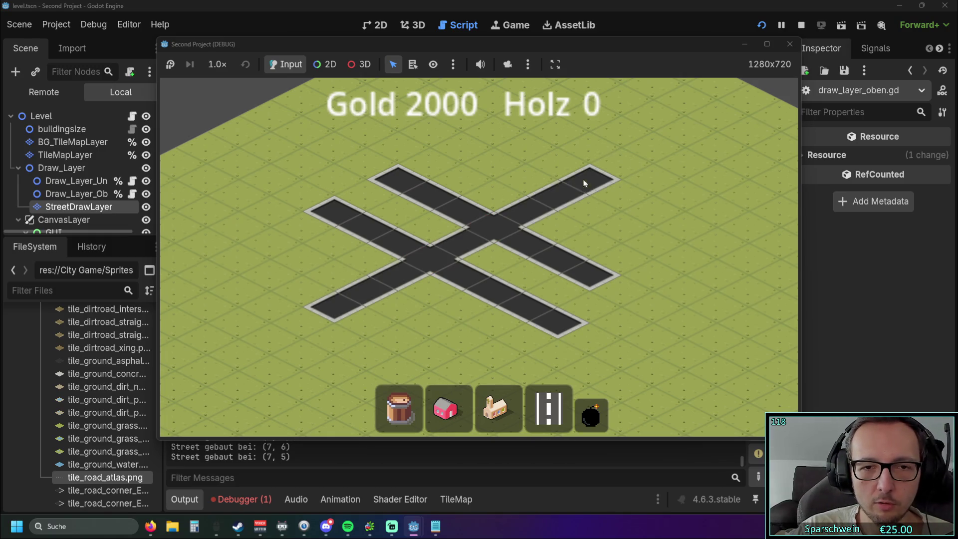
scroll(565, 239, "down", 3)
scroll(577, 265, "up", 1)
left_click_drag(453, 304, 592, 223)
Demolish the roads with a large bomb-tool rectangle, then stop the game
left_click(598, 417)
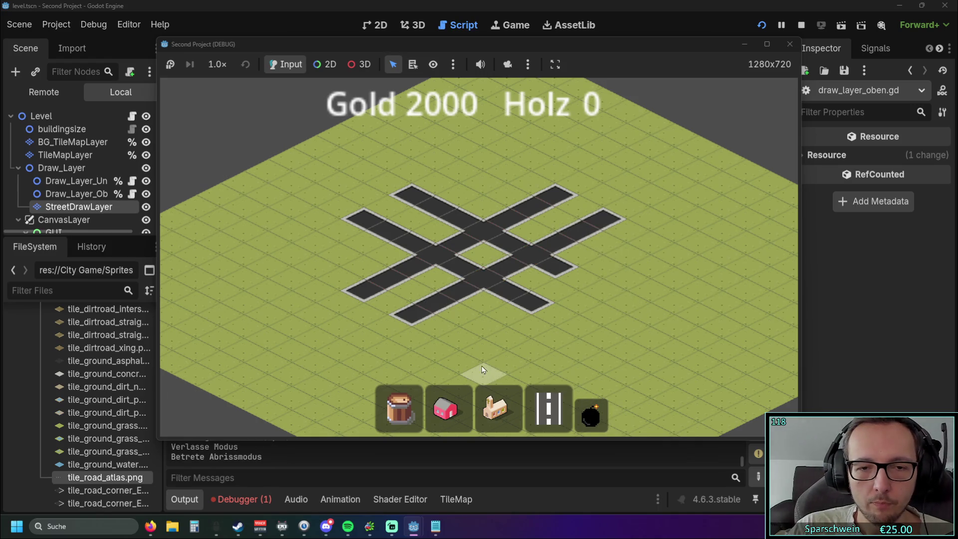
mouse_move(481, 354)
left_mouse_down()
mouse_move(496, 132)
mouse_move(480, 244)
mouse_move(490, 141)
left_mouse_up()
left_click(790, 44)
left_click(567, 232)
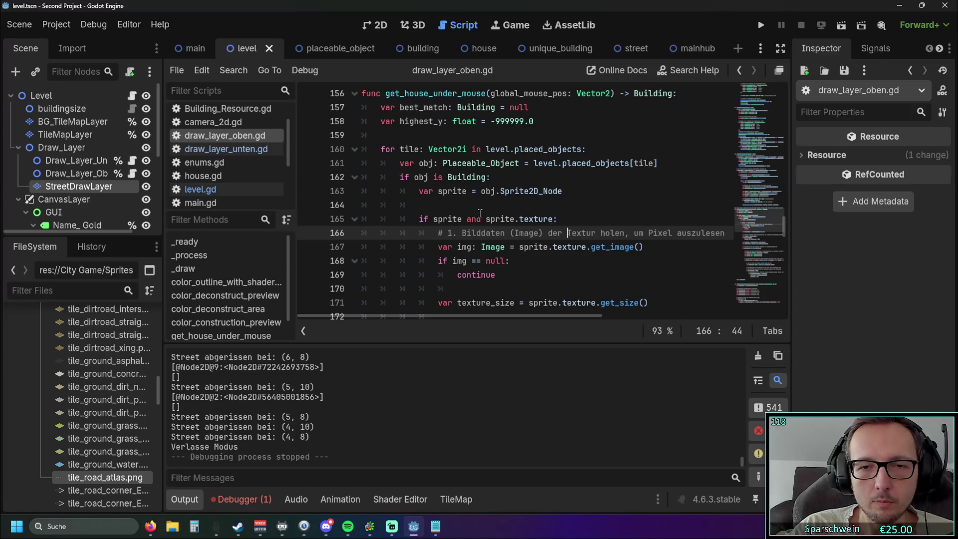
Scroll draw_layer_oben.gd to the street preview loop around lines 138–164
scroll(573, 217, "down", 4)
scroll(574, 217, "up", 5)
mouse_move(457, 316)
left_mouse_down()
mouse_move(519, 322)
mouse_move(429, 317)
left_mouse_up()
scroll(499, 270, "up", 2)
scroll(499, 270, "up", 1)
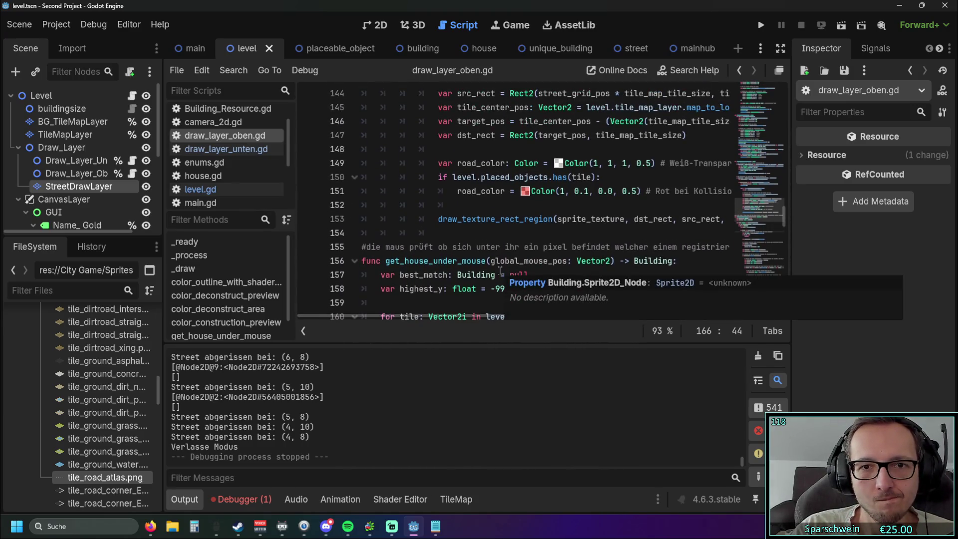
scroll(575, 225, "up", 5)
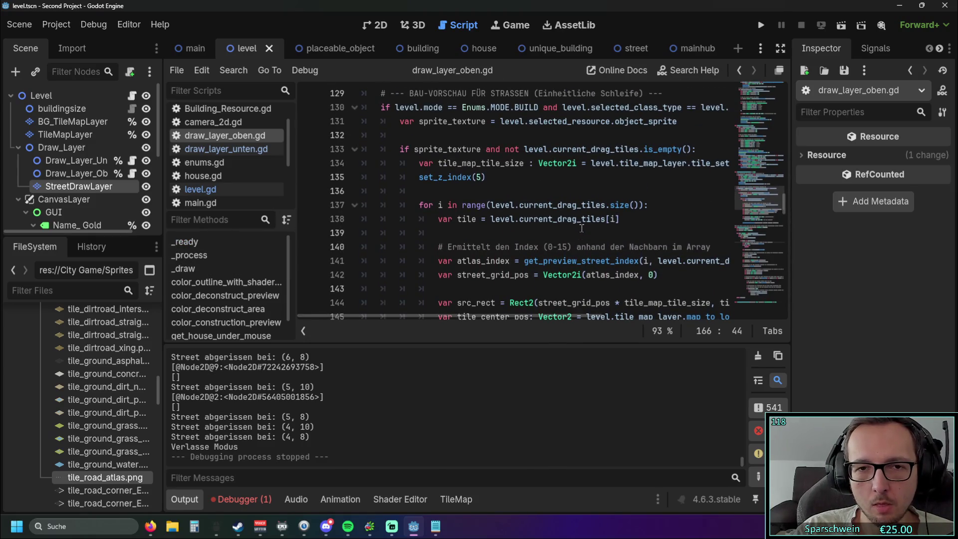
scroll(581, 228, "up", 1)
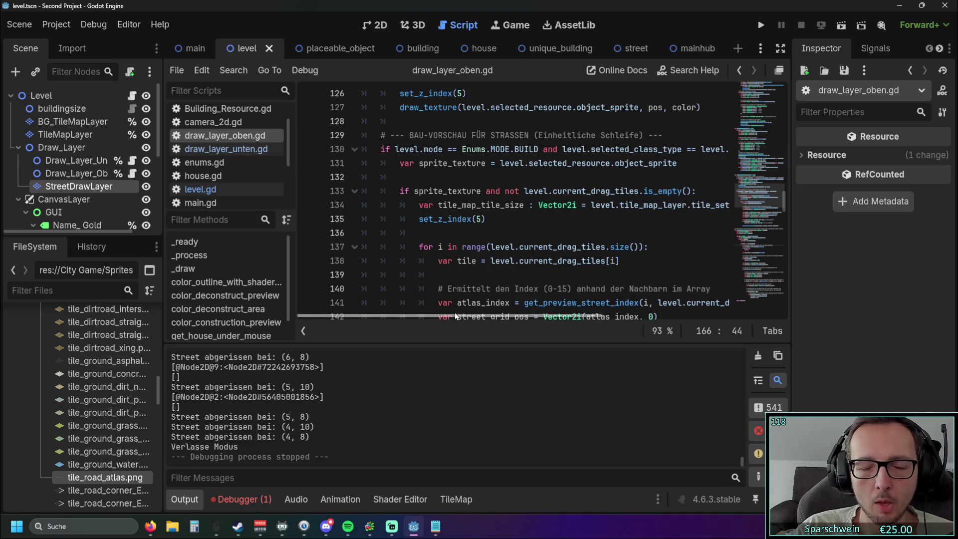
scroll(455, 310, "up", 2)
scroll(538, 257, "down", 5)
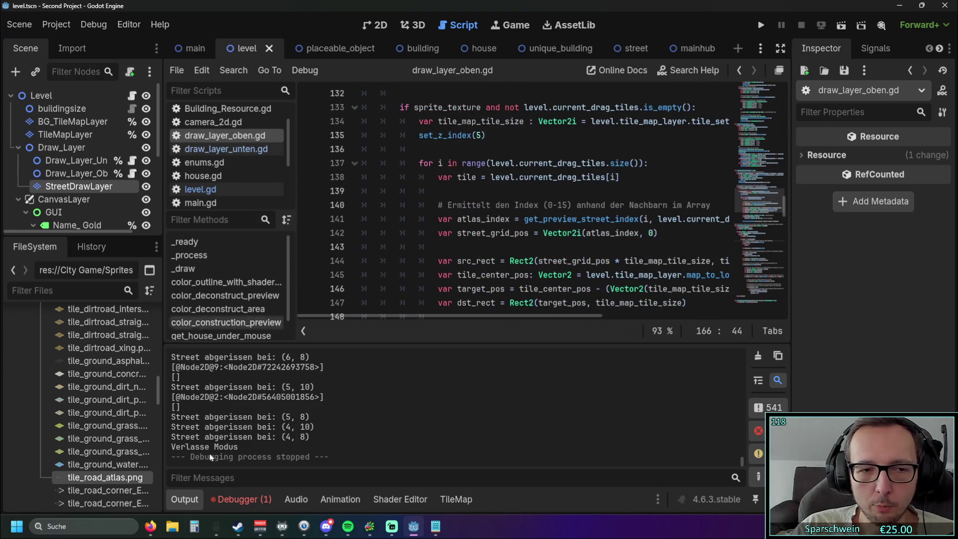
Hide the output log and put the cursor after has(tile) on line 150
left_click(185, 499)
scroll(525, 284, "down", 1)
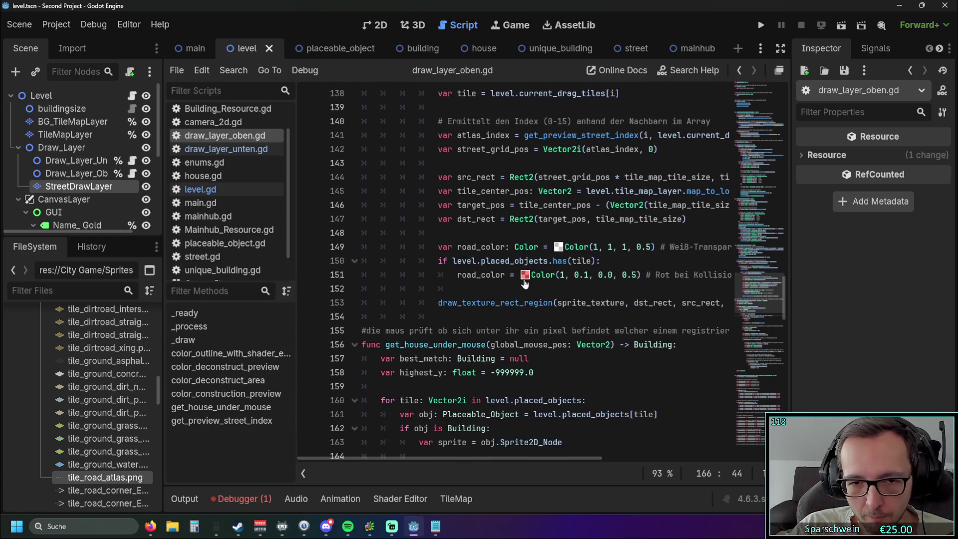
mouse_move(415, 458)
left_mouse_down()
mouse_move(490, 462)
mouse_move(417, 469)
mouse_move(439, 463)
mouse_move(425, 465)
left_mouse_up()
left_click(579, 261)
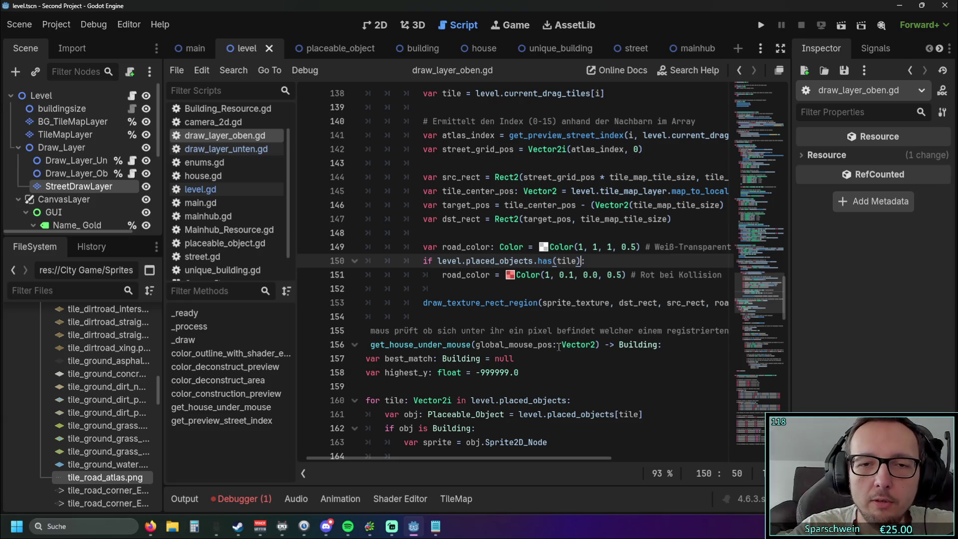
Append 'and level.placed_objects[tile].object_name != "Street"' to line 150's if condition
type(" and ")
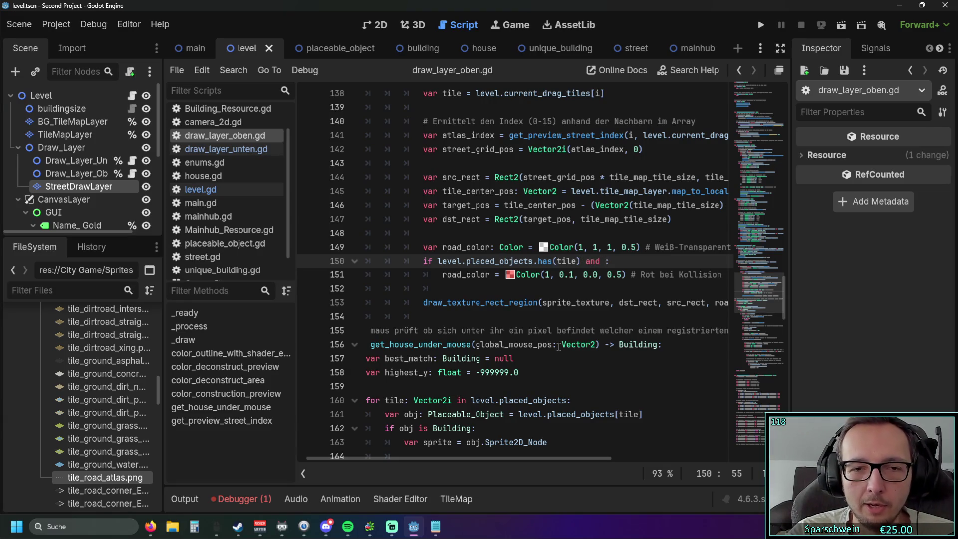
type("level.placed")
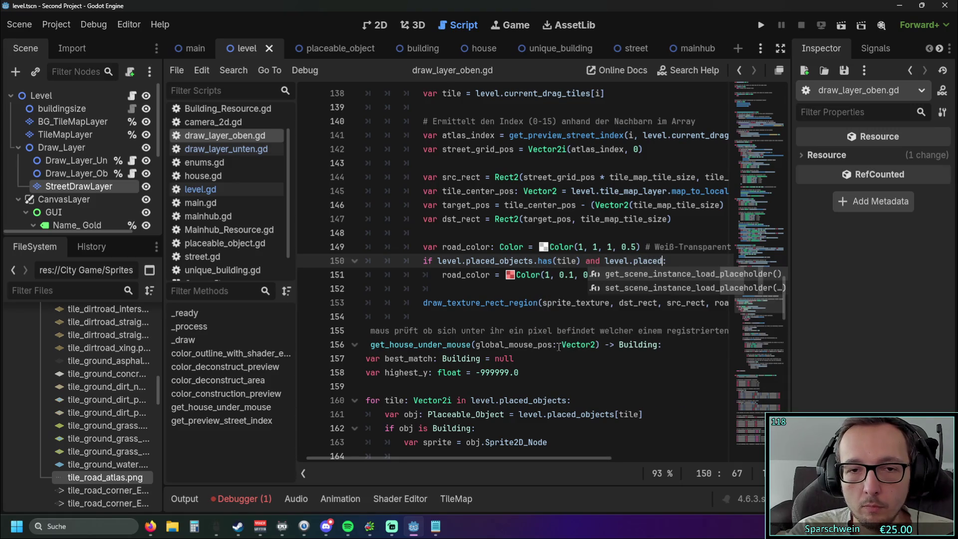
type("_object")
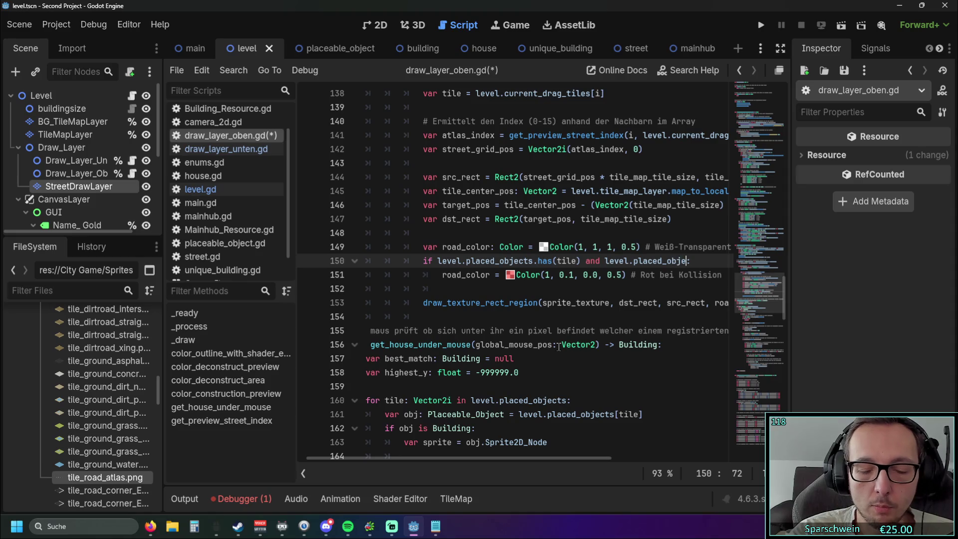
type("s[")
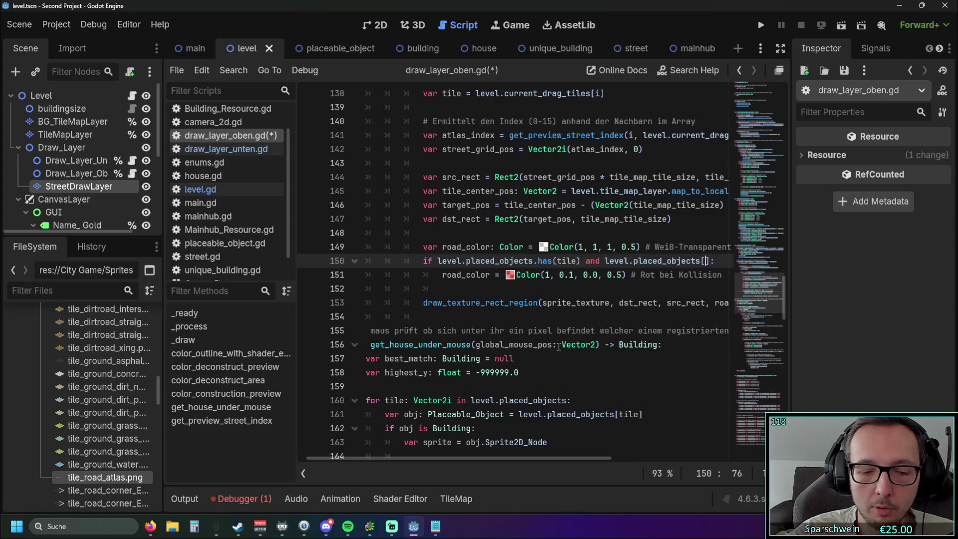
type("tile")
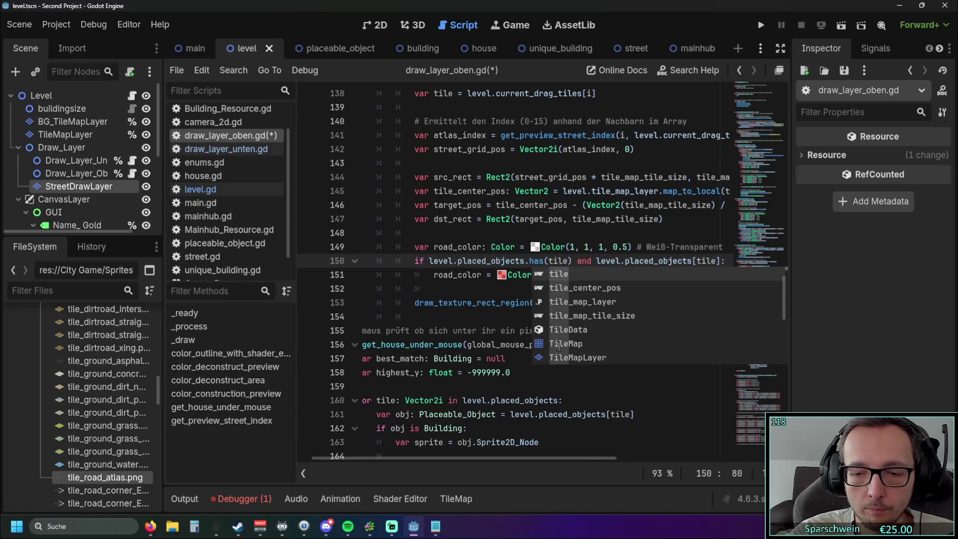
type("].object")
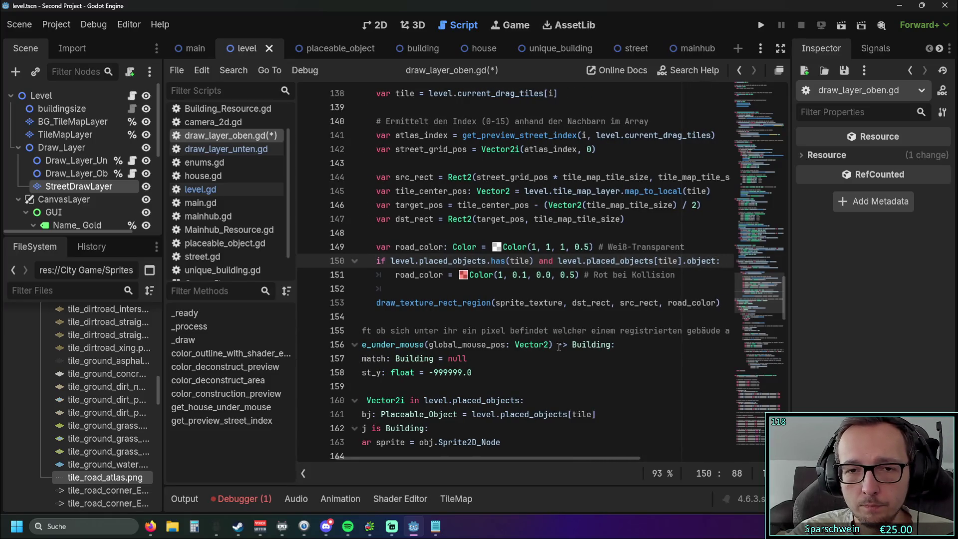
type("_name")
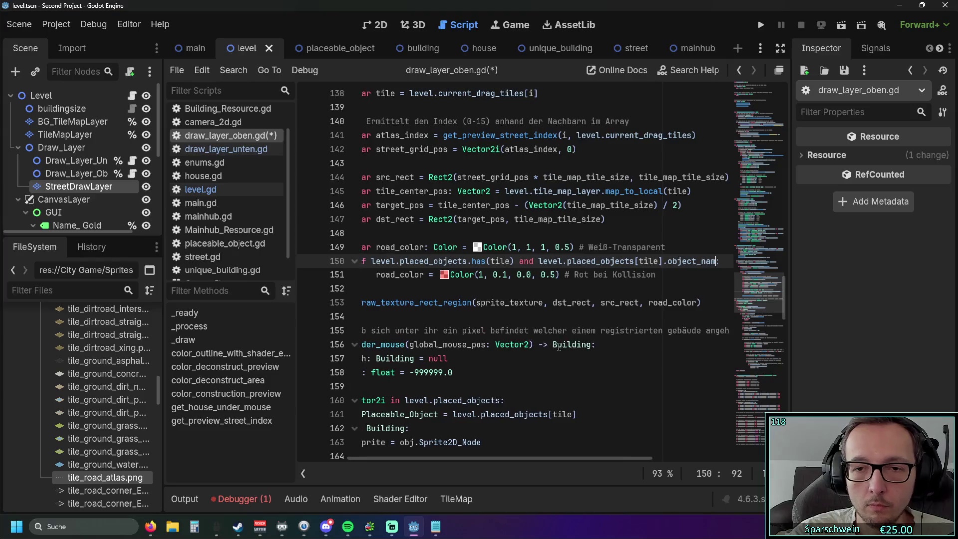
type(" != ")
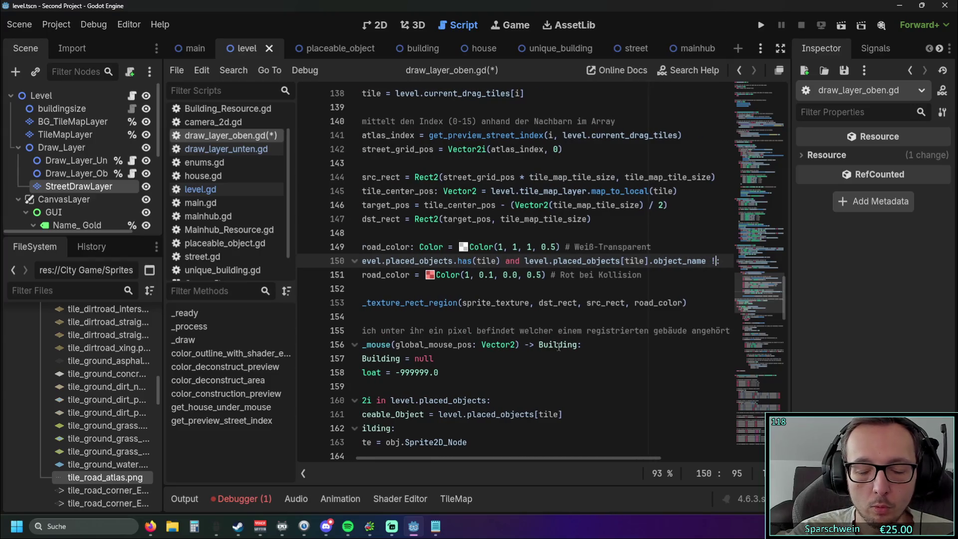
type("Street")
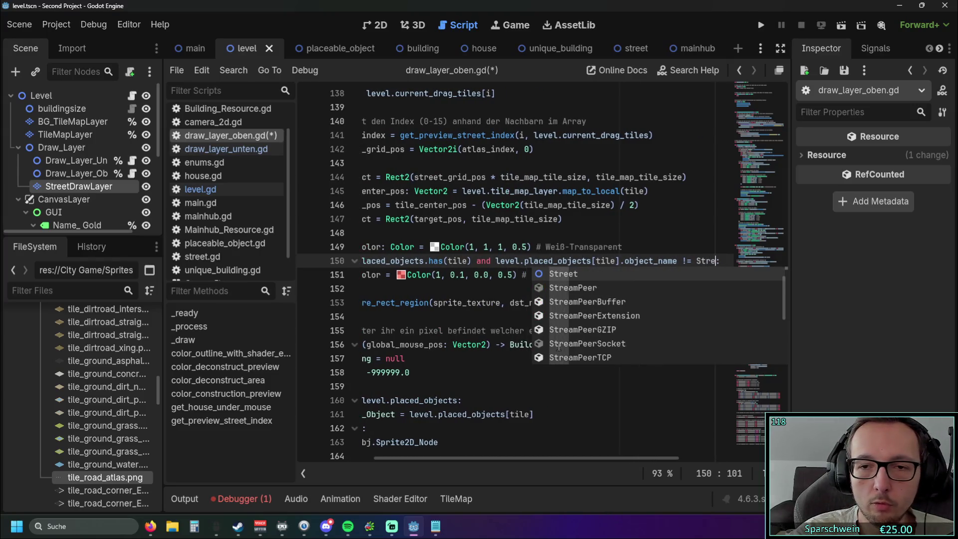
left_click(653, 212)
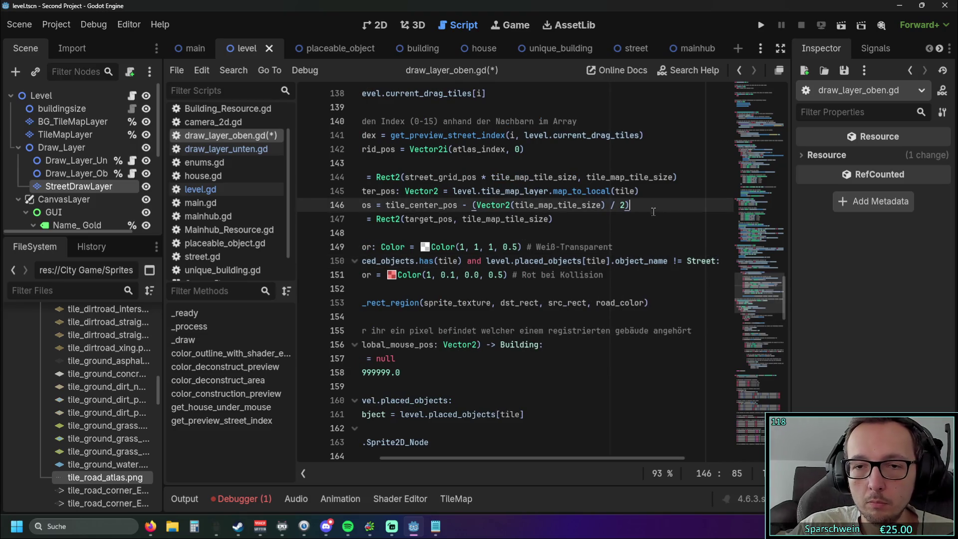
double_click(689, 260)
type("\"")
left_click(601, 289)
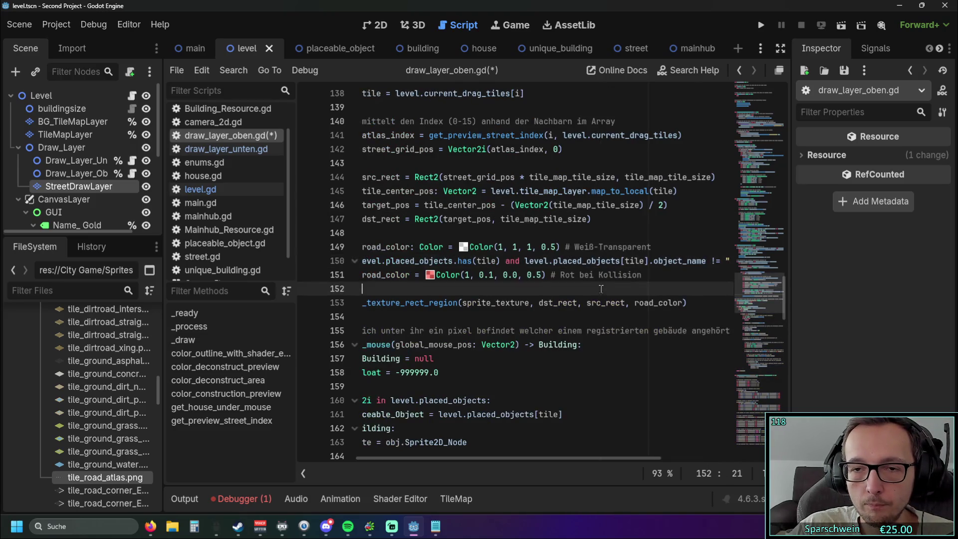
left_click_drag(480, 459, 563, 457)
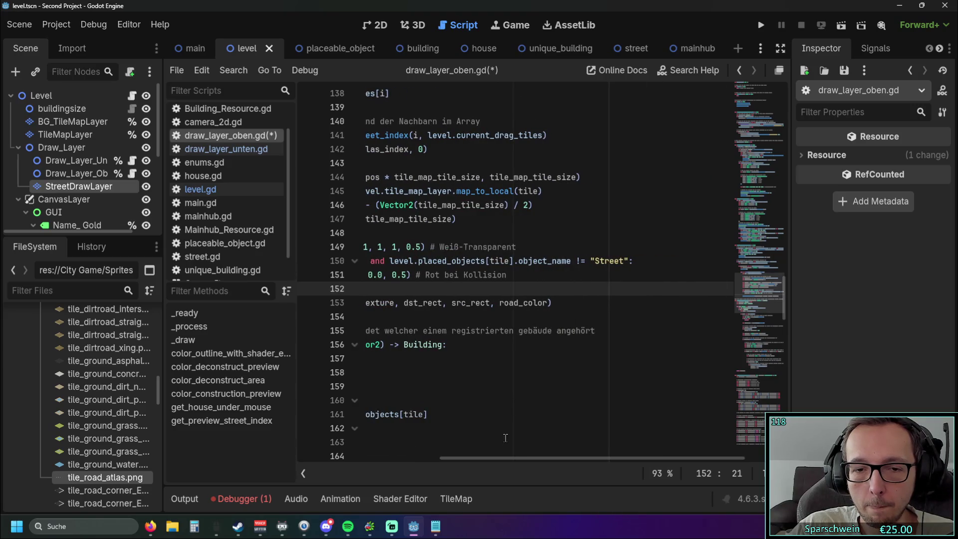
left_click_drag(504, 457, 372, 458)
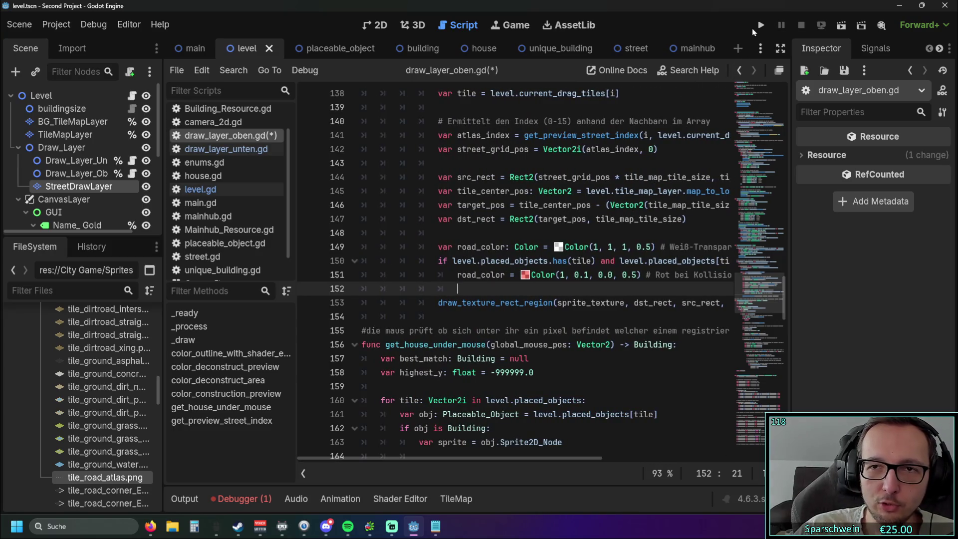
Run the project, build a five-tile road, and drag crossing roads over it
left_click(755, 27)
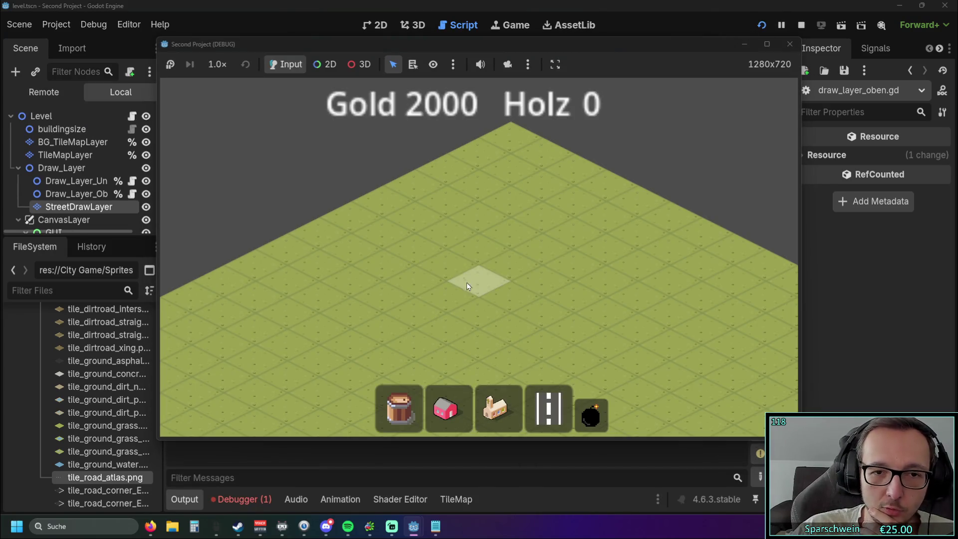
left_click_drag(466, 282, 569, 329)
left_click_drag(469, 340, 570, 267)
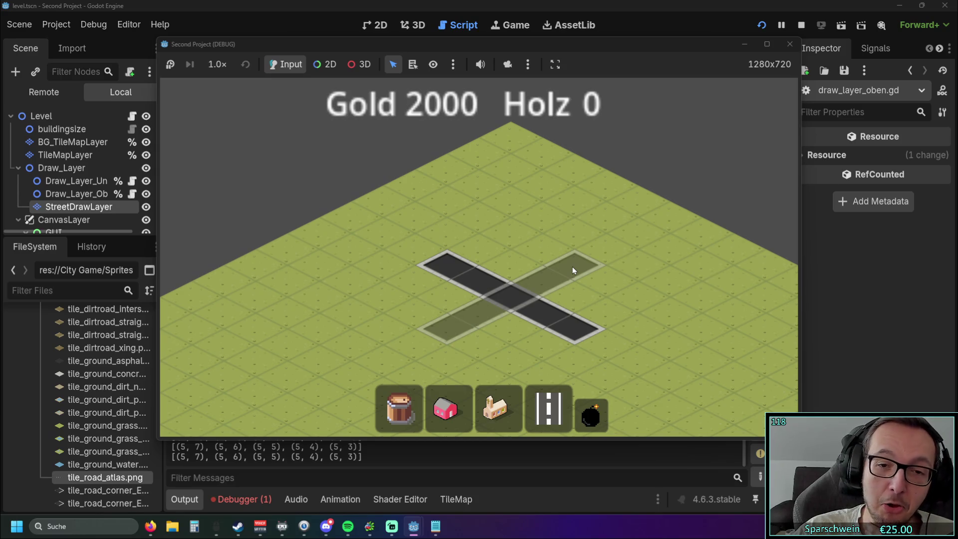
mouse_move(573, 266)
left_mouse_down()
mouse_move(555, 205)
mouse_move(571, 235)
mouse_move(397, 319)
left_mouse_up()
left_click_drag(409, 220, 596, 309)
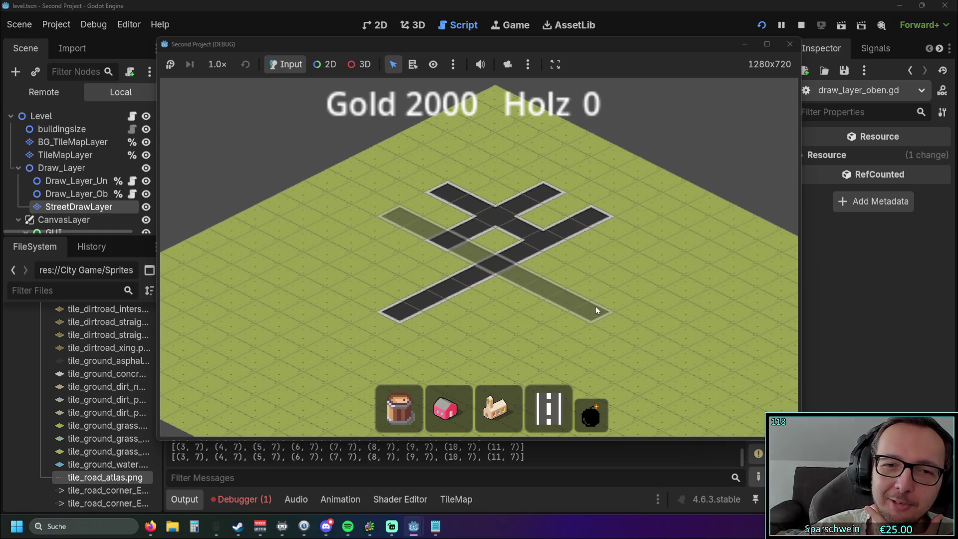
Place a house beside the road and build a diagonal road past it
key("2")
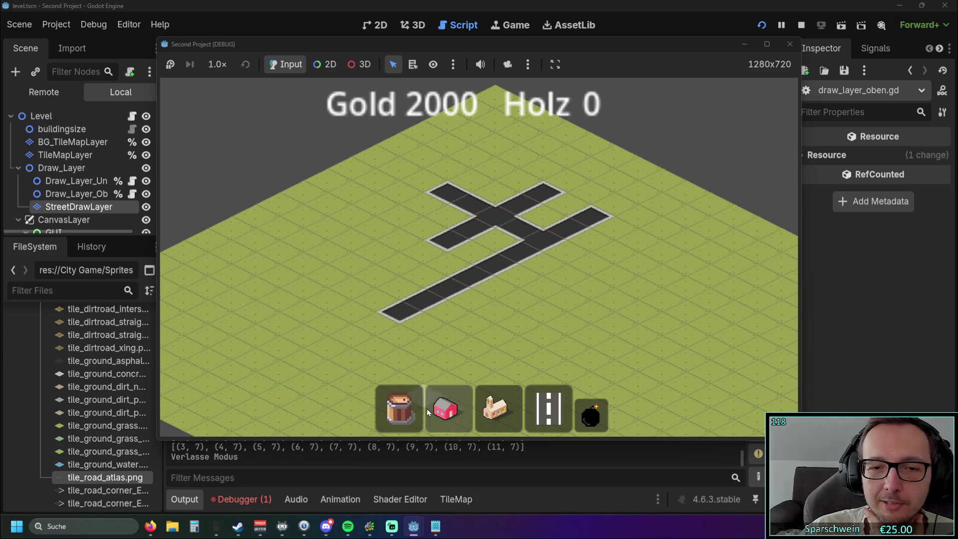
left_click(549, 296)
key("4")
mouse_move(421, 209)
left_mouse_down()
mouse_move(478, 256)
mouse_move(610, 332)
mouse_move(614, 325)
left_mouse_up()
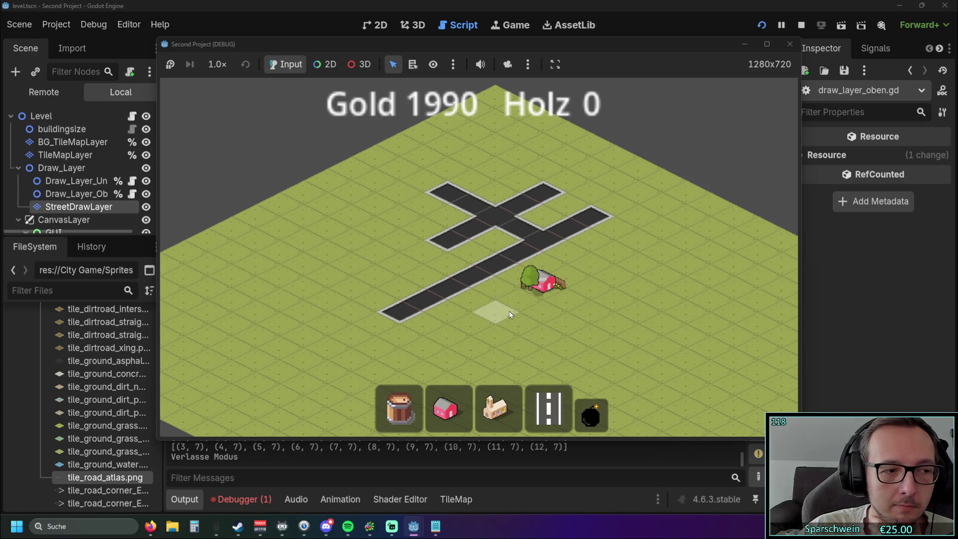
scroll(510, 310, "up", 2)
left_click(529, 414)
mouse_move(327, 231)
left_mouse_down()
mouse_move(531, 348)
mouse_move(522, 337)
left_mouse_up()
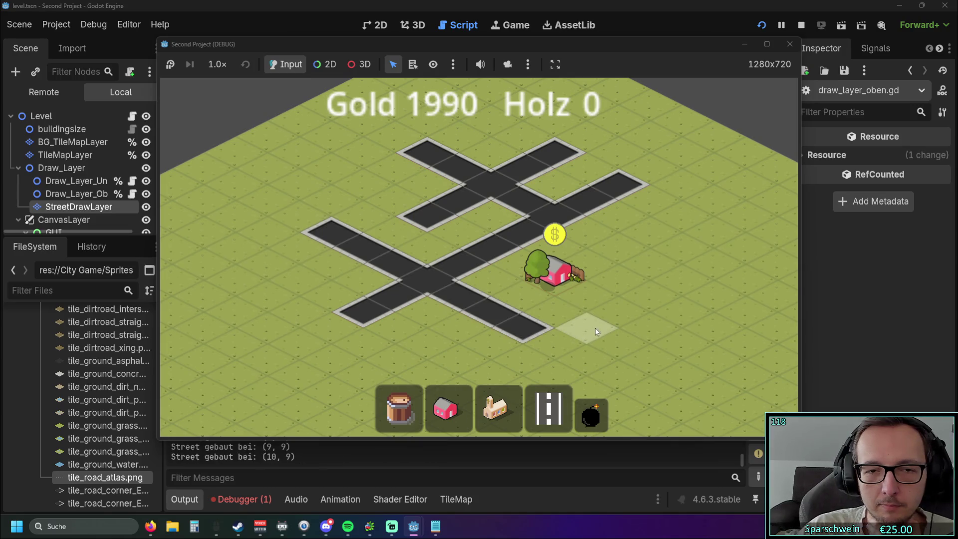
key("d")
Demolish the roads with the bomb tool and close the running game
right_click(537, 316)
scroll(538, 317, "down", 2)
left_click(591, 414)
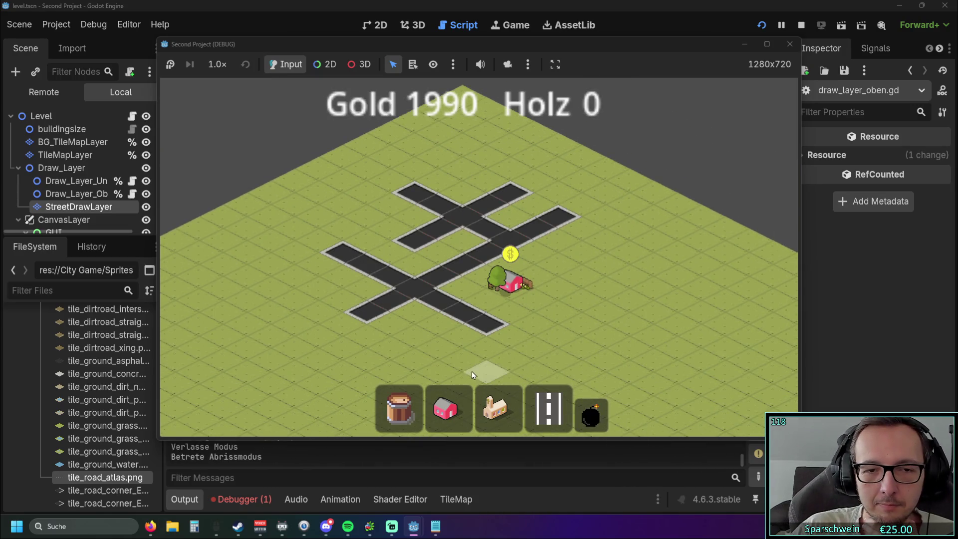
left_click_drag(474, 364, 484, 116)
right_click(484, 116)
left_click(789, 44)
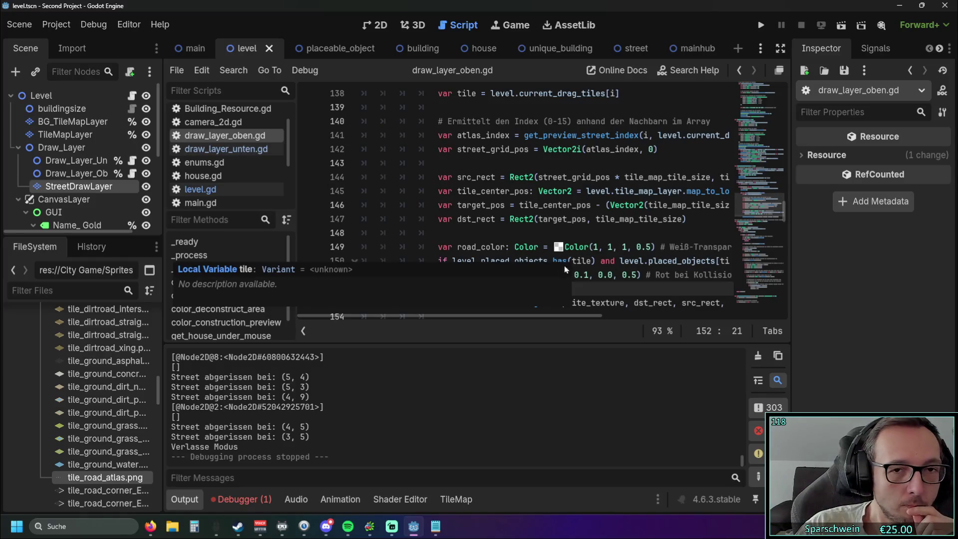
Rerun the game, build an eight-tile road, and preview a road crossing it
left_click(757, 26)
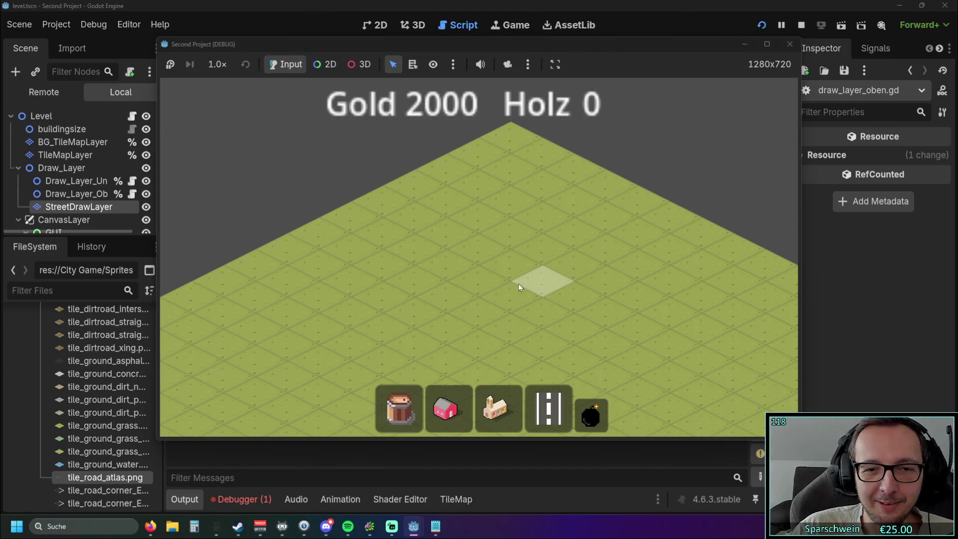
mouse_move(519, 284)
left_mouse_down()
mouse_move(513, 154)
mouse_move(517, 301)
mouse_move(504, 242)
left_mouse_up()
scroll(504, 241, "up", 2)
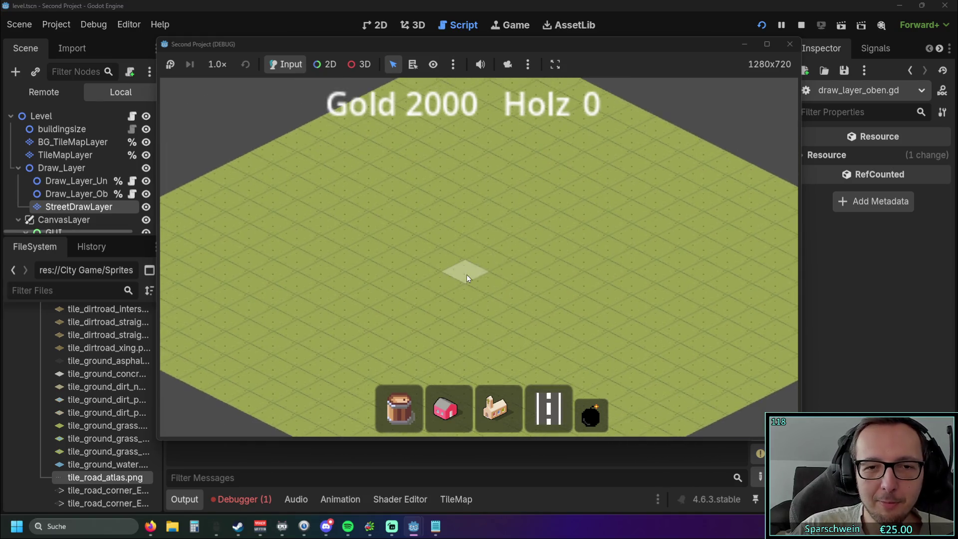
left_click_drag(399, 303, 591, 207)
left_click_drag(424, 45, 695, 44)
key("d")
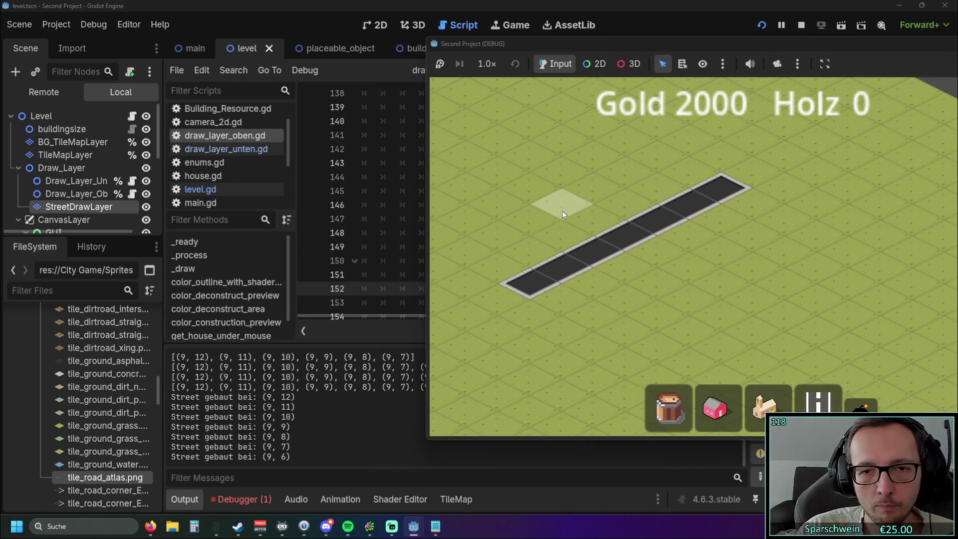
left_click_drag(592, 218, 652, 251)
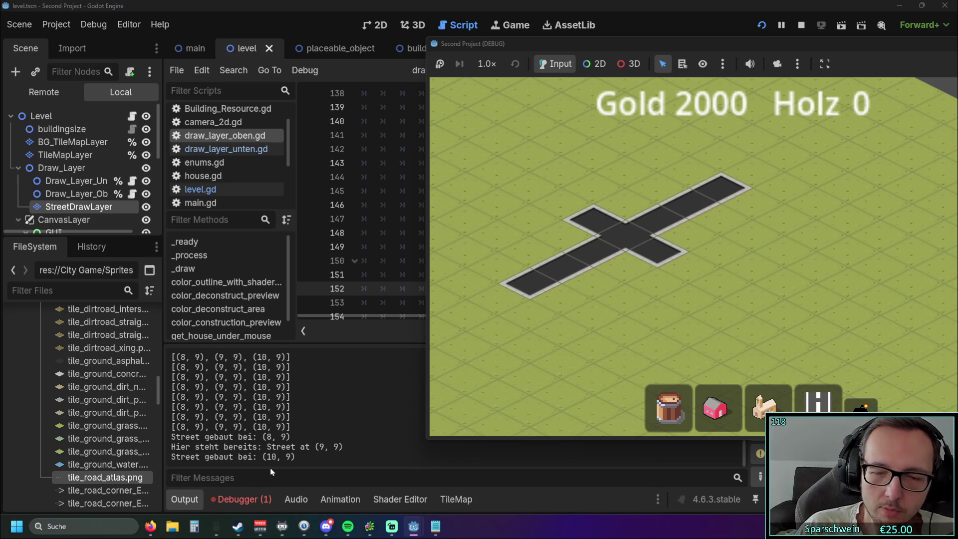
Build several crossing diagonal road strips plus a single road tile at (8, 14)
left_click_drag(763, 46, 501, 58)
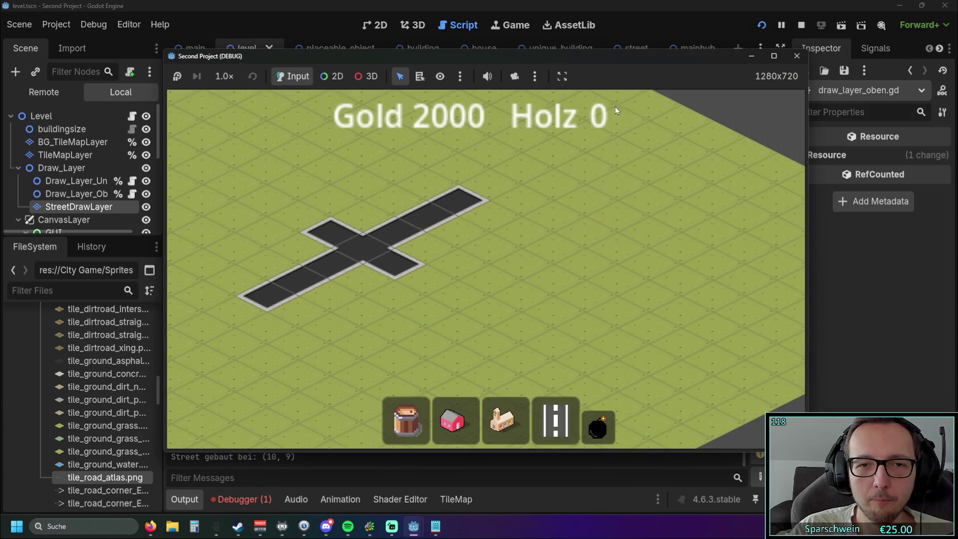
scroll(574, 228, "down", 3)
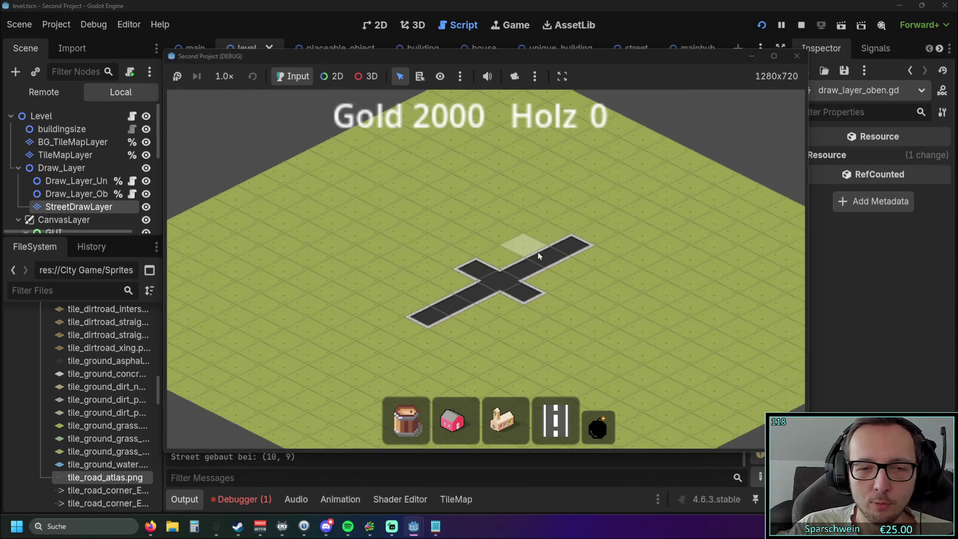
left_click_drag(349, 232, 481, 308)
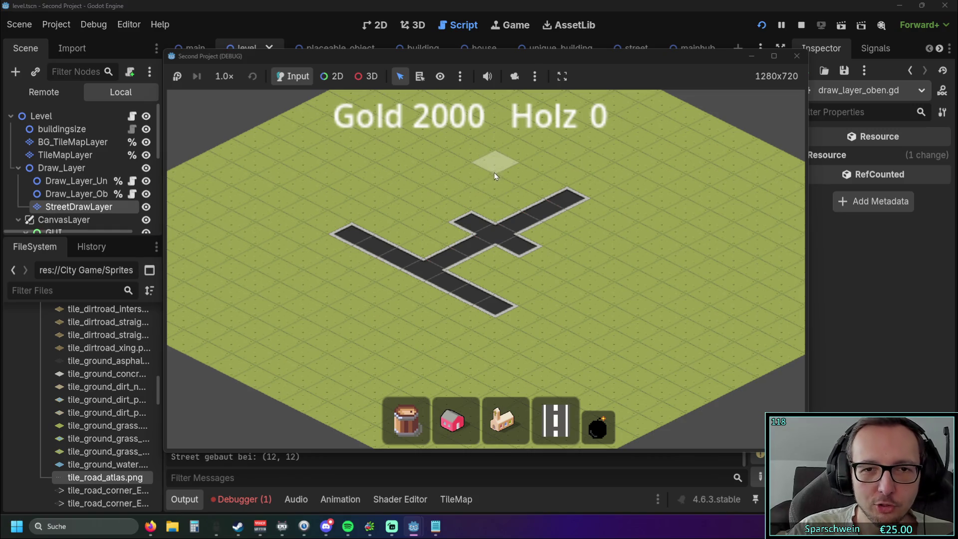
left_click_drag(490, 176, 591, 250)
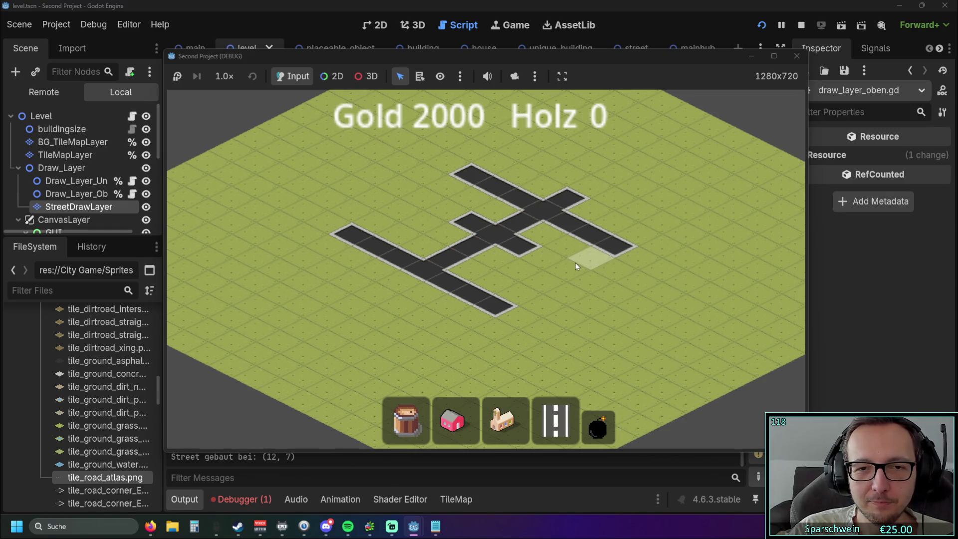
scroll(499, 240, "up", 2)
left_click_drag(477, 230, 371, 170)
left_click_drag(397, 340, 647, 216)
scroll(646, 216, "down", 2)
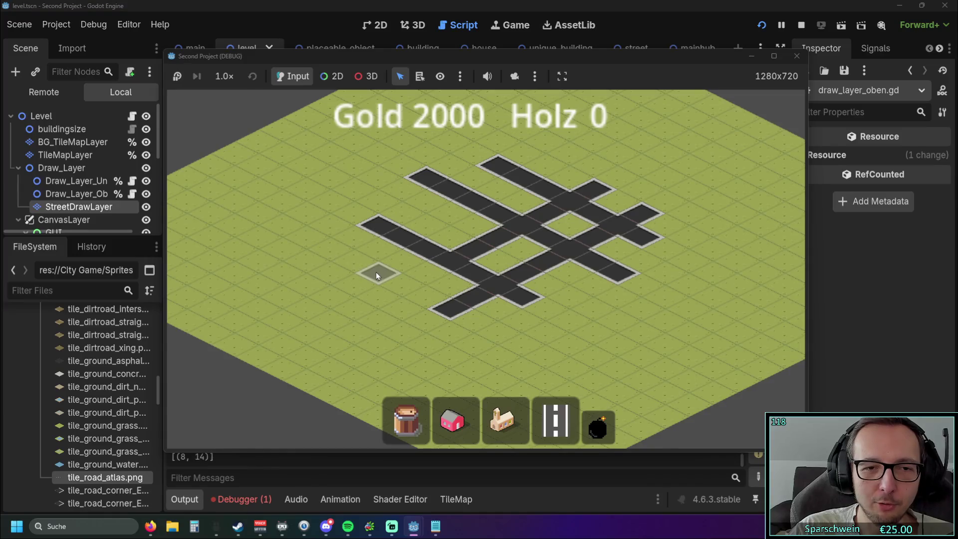
left_click(376, 273)
Demolish the remaining road tiles and preview a straight road line across the grass
scroll(392, 241, "up", 3)
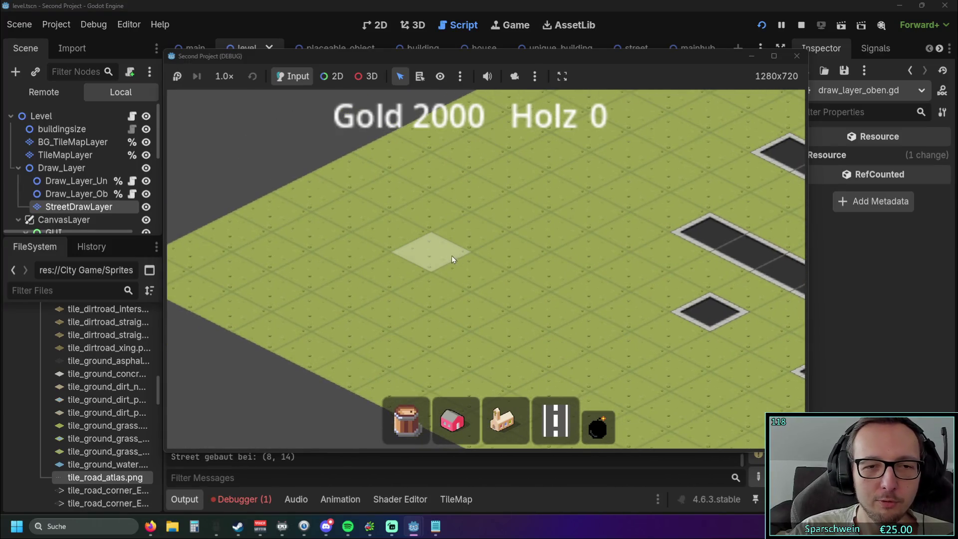
scroll(391, 259, "down", 3)
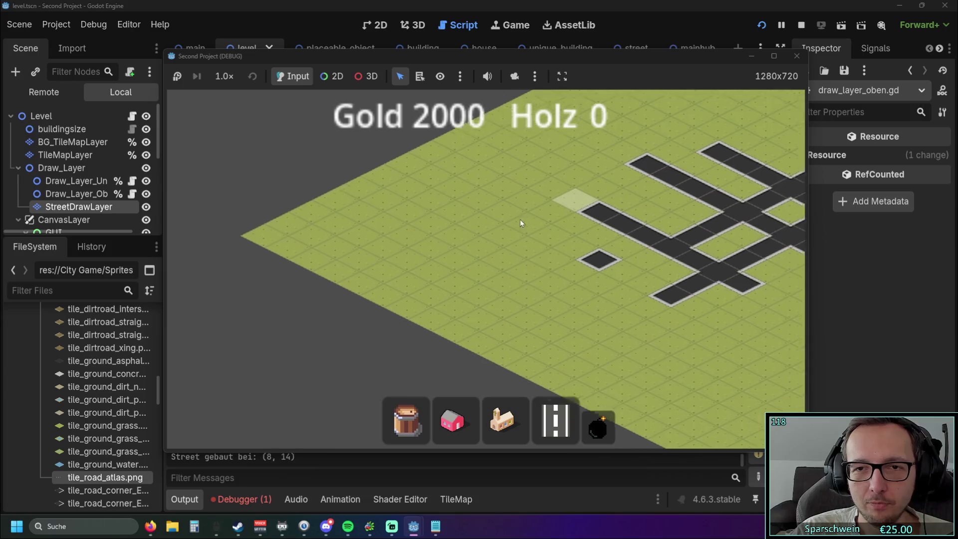
scroll(706, 203, "down", 3)
left_click(598, 426)
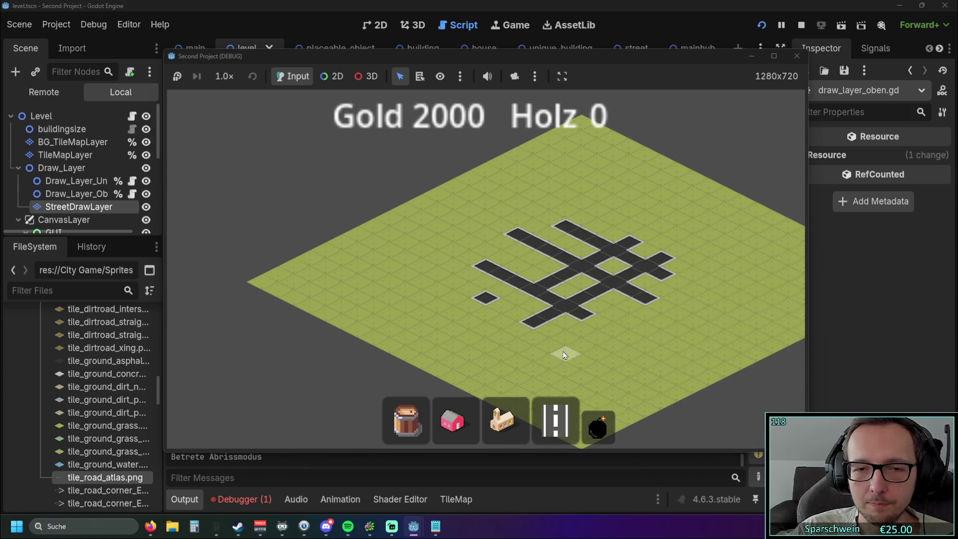
left_click(573, 189)
left_click(555, 420)
scroll(545, 340, "up", 3)
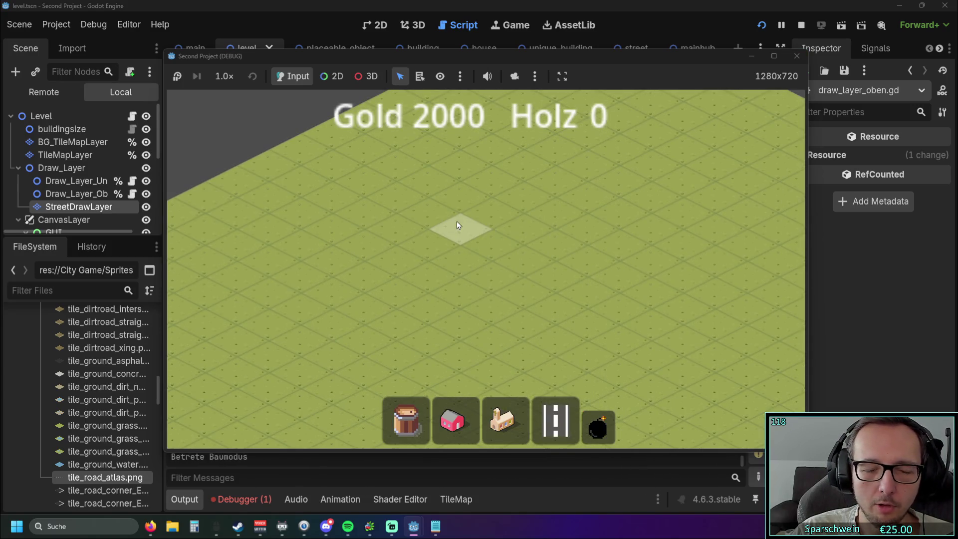
left_click_drag(439, 214, 625, 321)
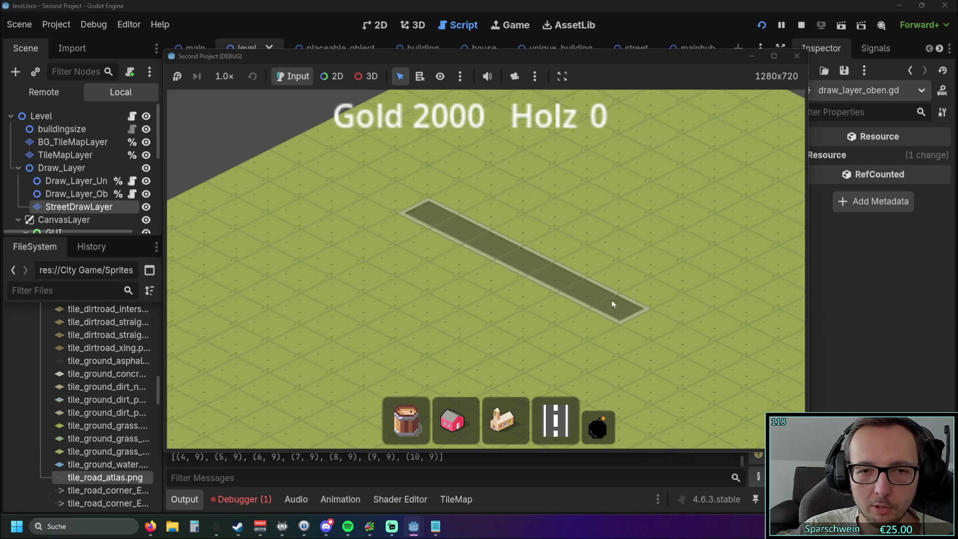
Cancel the preview and drag several road previews on grass, up to four tiles
right_click(509, 264)
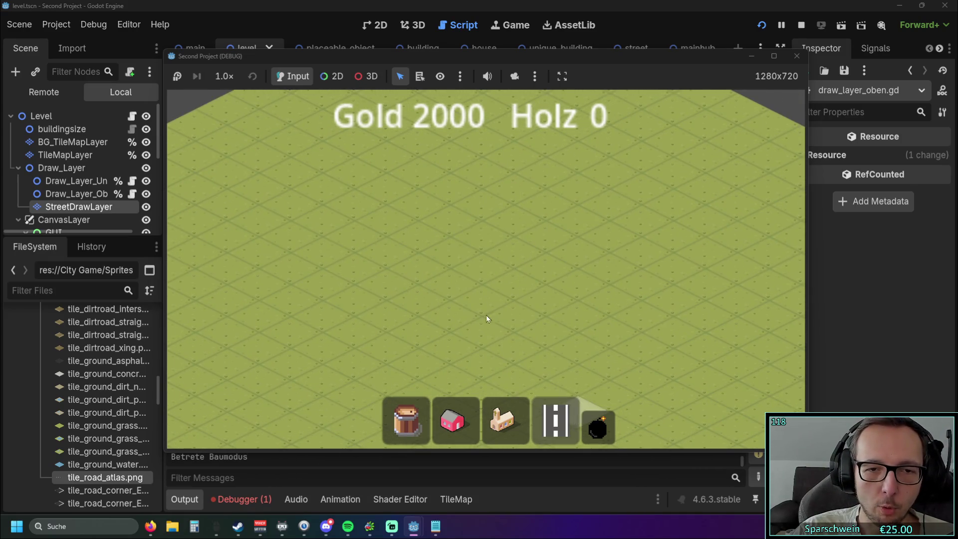
mouse_move(445, 279)
left_mouse_down()
mouse_move(637, 192)
mouse_move(628, 374)
mouse_move(618, 384)
mouse_move(637, 321)
mouse_move(573, 332)
mouse_move(487, 370)
mouse_move(550, 343)
mouse_move(595, 306)
mouse_move(518, 354)
mouse_move(571, 323)
mouse_move(534, 372)
mouse_move(589, 352)
mouse_move(541, 318)
mouse_move(585, 309)
mouse_move(462, 367)
mouse_move(591, 242)
mouse_move(579, 344)
mouse_move(611, 216)
mouse_move(597, 345)
mouse_move(612, 238)
mouse_move(592, 346)
mouse_move(603, 223)
left_mouse_up()
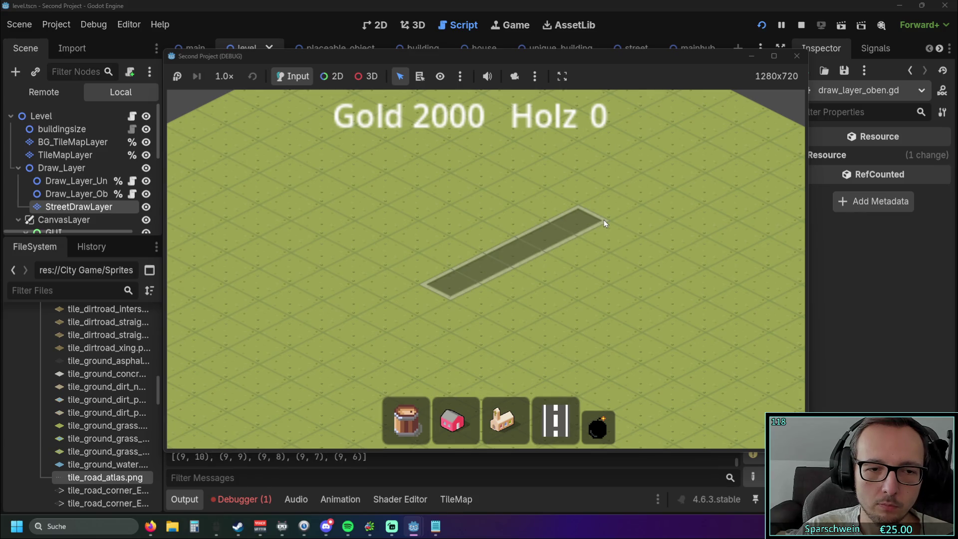
mouse_move(598, 281)
left_mouse_down()
mouse_move(575, 345)
mouse_move(576, 220)
mouse_move(582, 349)
mouse_move(595, 224)
mouse_move(589, 350)
left_mouse_up()
mouse_move(543, 379)
left_mouse_down()
mouse_move(580, 354)
mouse_move(586, 331)
mouse_move(558, 357)
mouse_move(517, 369)
mouse_move(584, 286)
mouse_move(475, 361)
mouse_move(586, 261)
mouse_move(493, 364)
mouse_move(561, 336)
mouse_move(602, 291)
mouse_move(521, 365)
mouse_move(598, 274)
mouse_move(588, 301)
mouse_move(453, 378)
mouse_move(470, 373)
mouse_move(451, 364)
mouse_move(500, 353)
left_mouse_up()
mouse_move(587, 303)
left_mouse_down()
mouse_move(535, 292)
mouse_move(513, 341)
mouse_move(594, 278)
mouse_move(555, 322)
mouse_move(510, 351)
mouse_move(586, 294)
mouse_move(486, 345)
mouse_move(439, 357)
mouse_move(549, 291)
mouse_move(531, 330)
mouse_move(557, 285)
mouse_move(556, 294)
mouse_move(522, 338)
mouse_move(492, 338)
mouse_move(508, 281)
mouse_move(476, 283)
mouse_move(464, 237)
left_mouse_up()
Leave build mode without placing roads and move the game window aside
key("Escape")
left_click_drag(451, 53, 639, 46)
left_click(781, 409)
Preview a two-tile road from (8, 11), cancel it, then build one tile at (8, 12)
key("b")
left_click_drag(574, 281, 588, 275)
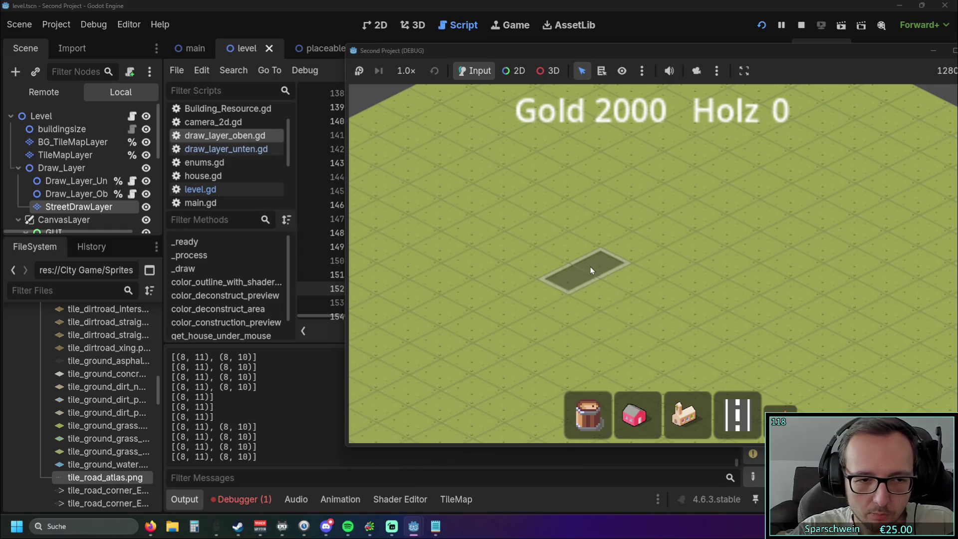
mouse_move(594, 265)
left_mouse_down()
mouse_move(702, 202)
mouse_move(547, 303)
mouse_move(726, 190)
mouse_move(555, 275)
mouse_move(666, 224)
mouse_move(564, 268)
left_mouse_up()
left_click(742, 415)
left_click(554, 276)
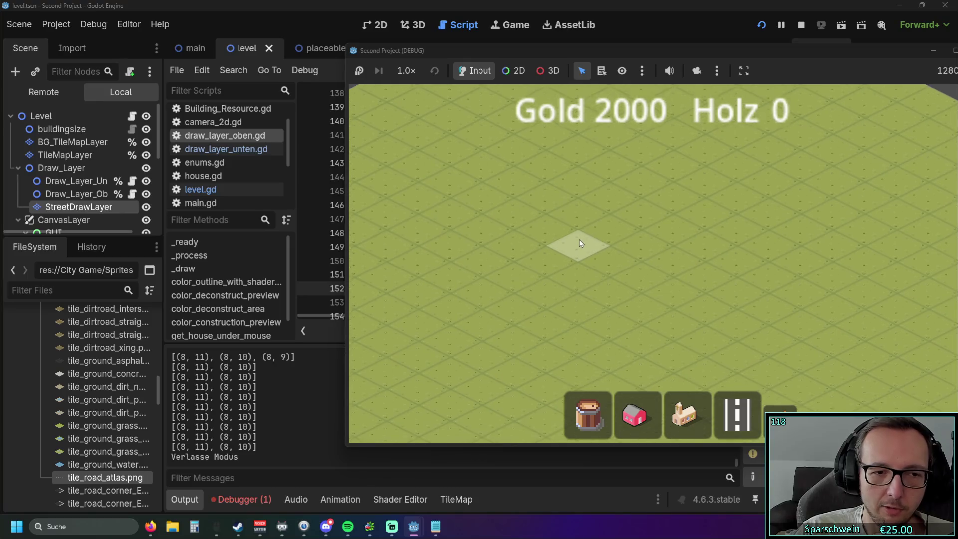
left_click(738, 414)
mouse_move(513, 265)
left_mouse_down()
mouse_move(657, 205)
mouse_move(525, 265)
mouse_move(658, 348)
mouse_move(500, 259)
mouse_move(658, 348)
mouse_move(508, 258)
mouse_move(594, 306)
mouse_move(615, 208)
mouse_move(638, 215)
mouse_move(611, 311)
mouse_move(639, 215)
mouse_move(587, 308)
mouse_move(627, 218)
mouse_move(641, 324)
mouse_move(643, 205)
mouse_move(609, 315)
mouse_move(650, 197)
mouse_move(581, 316)
mouse_move(609, 310)
left_mouse_up()
Move the game window back, close the test run, and select level.gd
left_click_drag(679, 49, 501, 47)
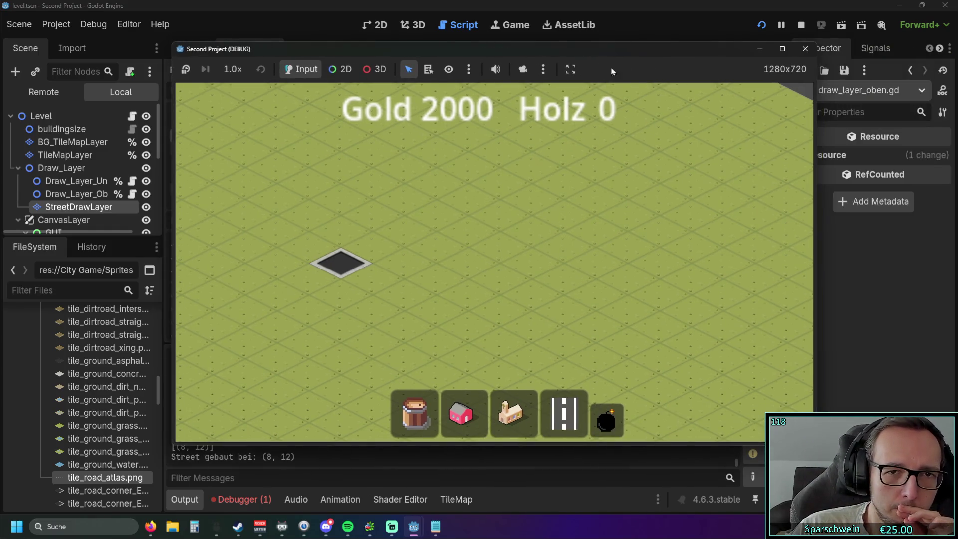
left_click(804, 49)
left_click(200, 190)
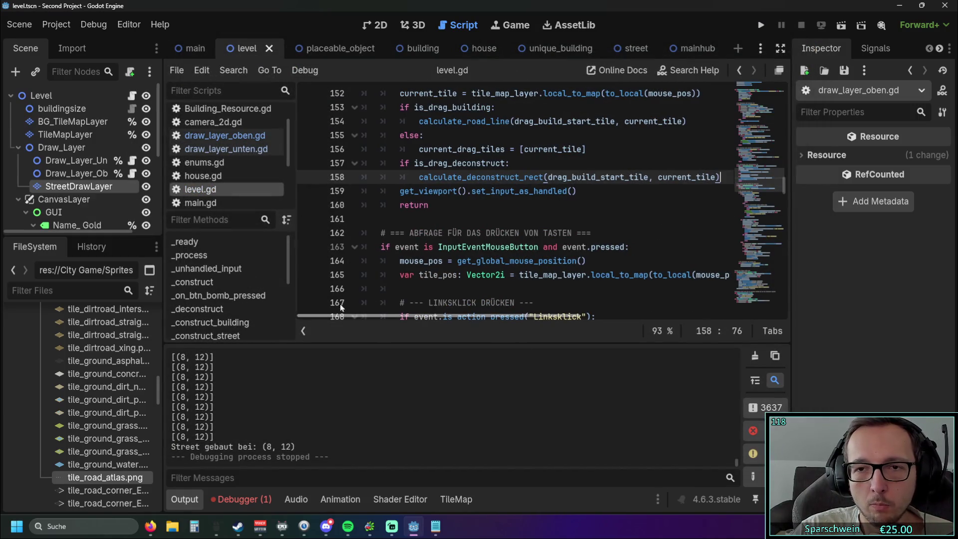
Scroll up to the street-drag variables and select the current_drag_tiles declaration on line 67
scroll(546, 228, "up", 15)
scroll(546, 228, "up", 13)
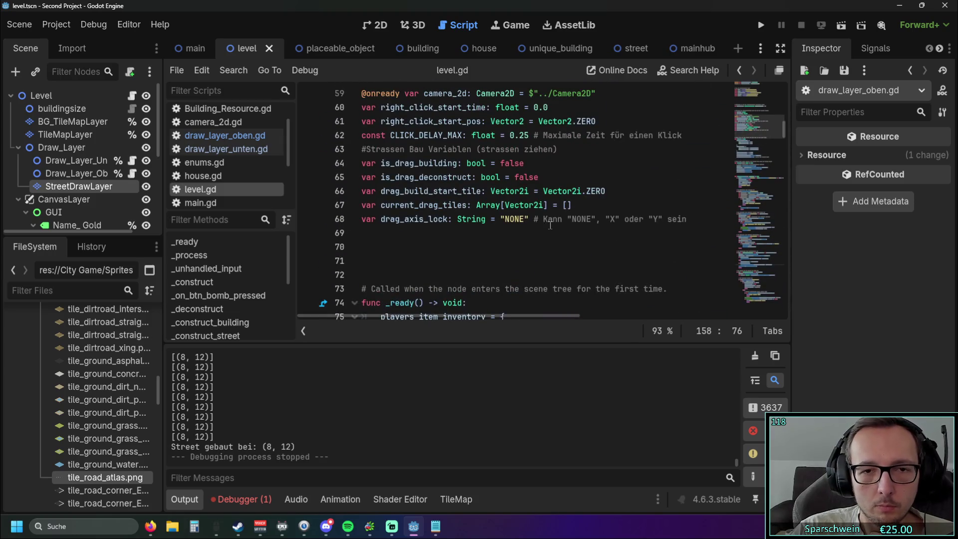
scroll(548, 224, "down", 2)
scroll(551, 223, "up", 2)
scroll(549, 222, "up", 9)
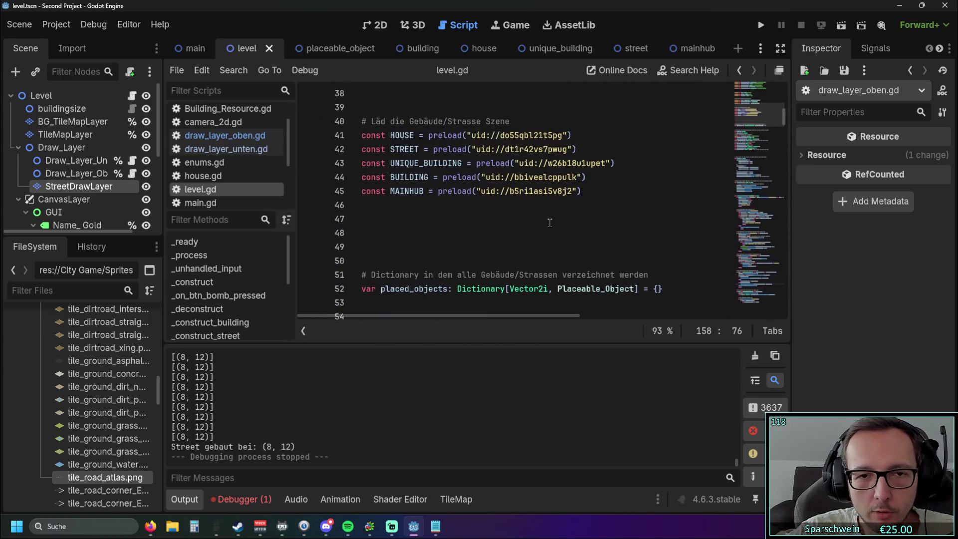
scroll(545, 220, "up", 2)
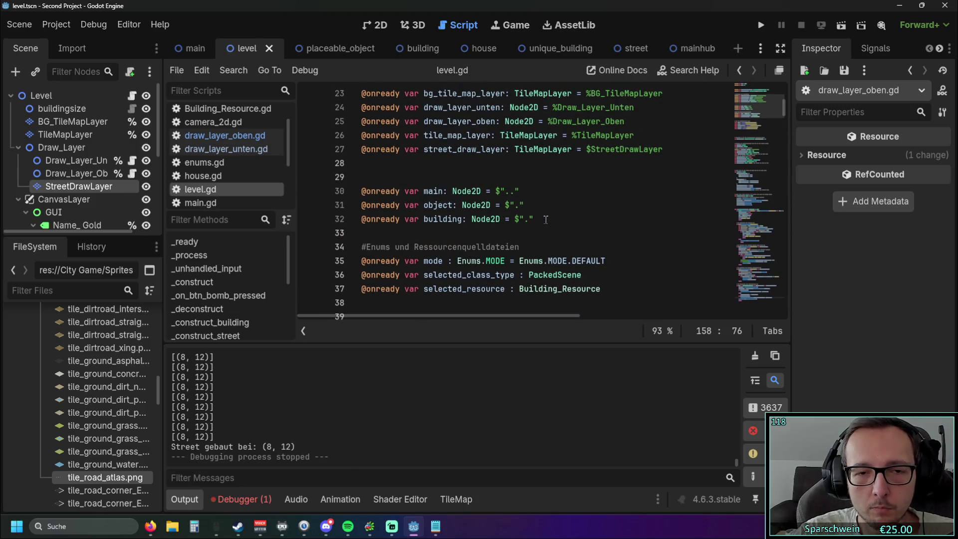
scroll(546, 220, "down", 16)
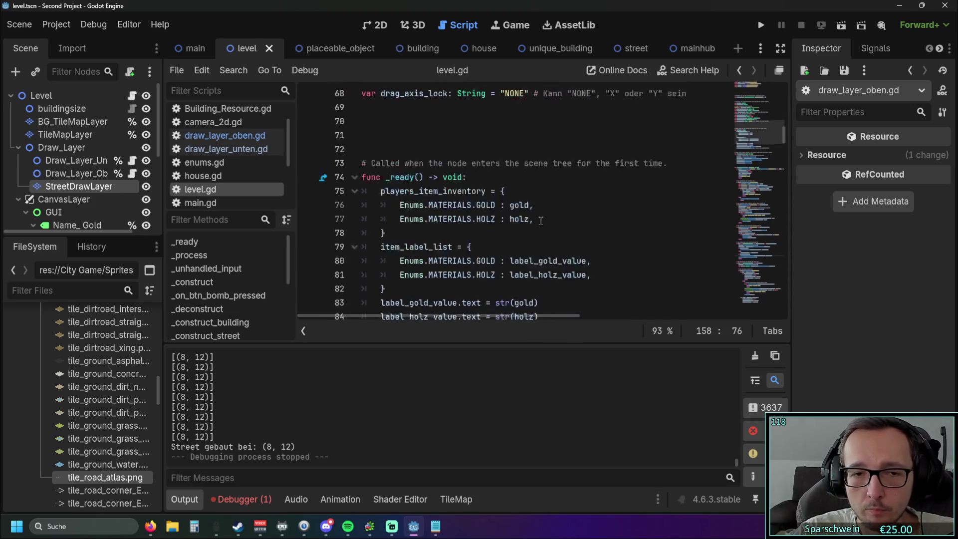
scroll(540, 221, "up", 4)
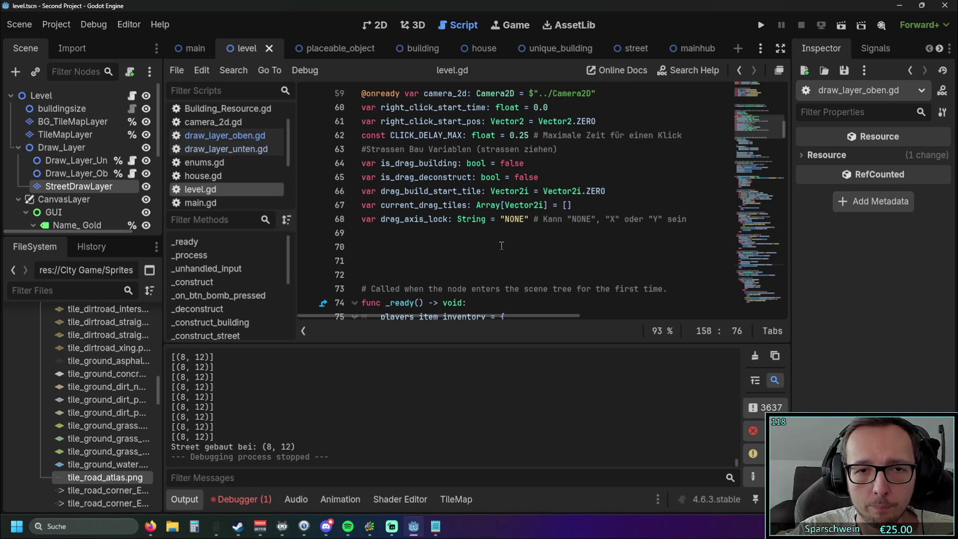
left_click_drag(574, 204, 330, 204)
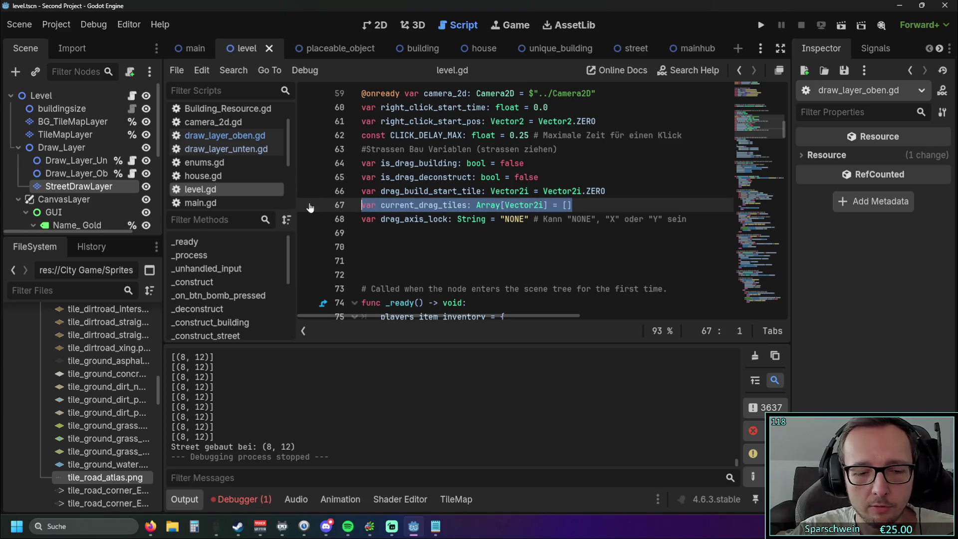
Duplicate the current_drag_tiles declaration onto line 68 and rename it current_drag_tiles_alt
key("ctrl+c")
key("End")
key("Return")
key("ctrl+v")
left_click(470, 219)
type("_")
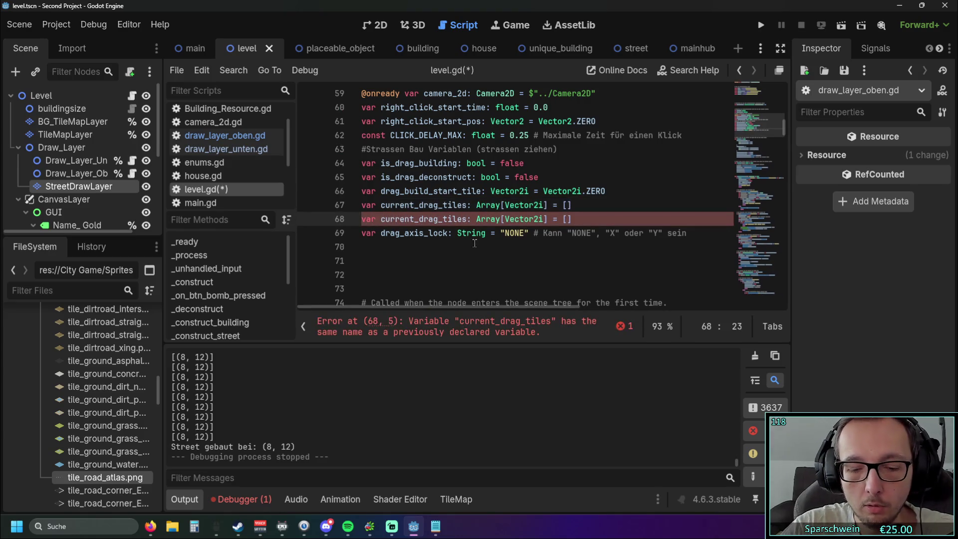
type("alt")
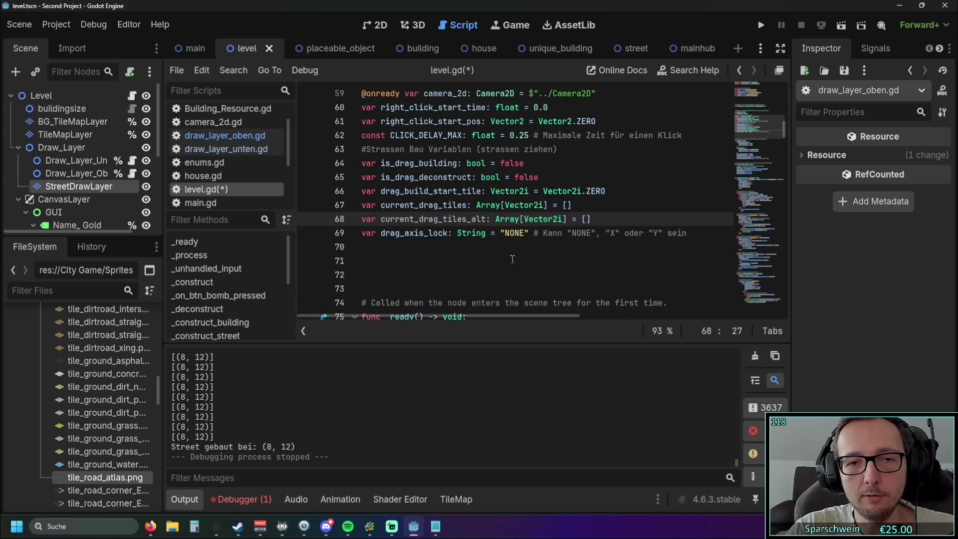
left_click(511, 260)
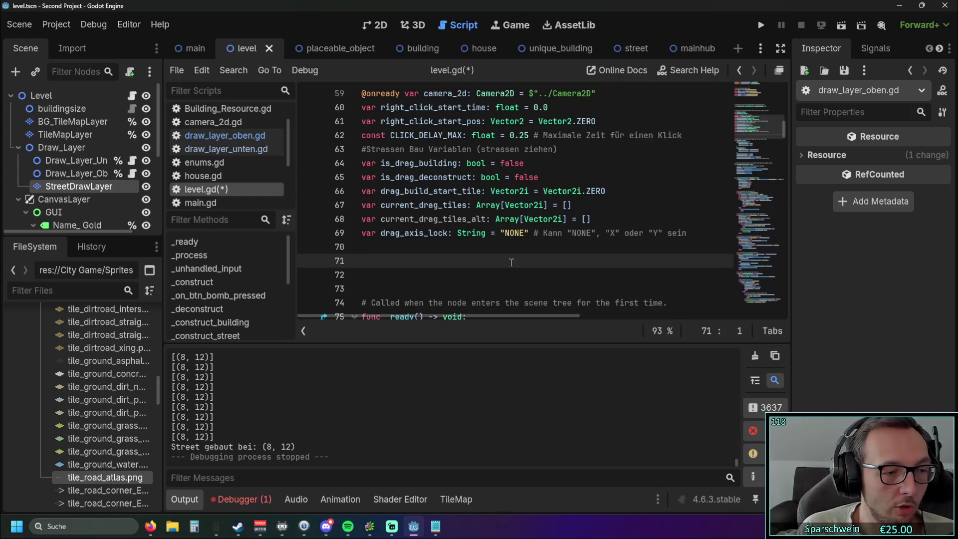
Scroll level.gd down to the calculate_road_line function
scroll(486, 252, "down", 3)
scroll(499, 253, "up", 4)
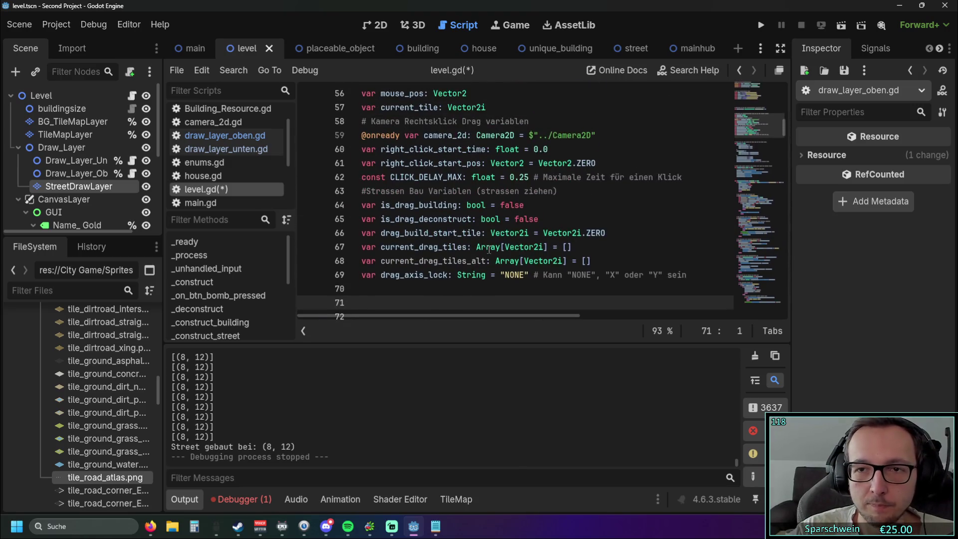
scroll(514, 254, "down", 1)
scroll(514, 253, "down", 20)
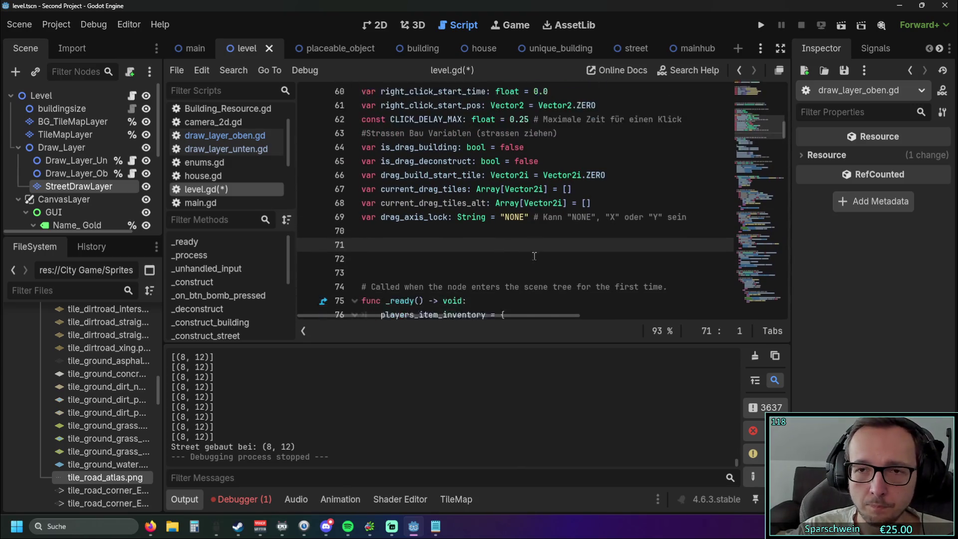
scroll(575, 264, "down", 20)
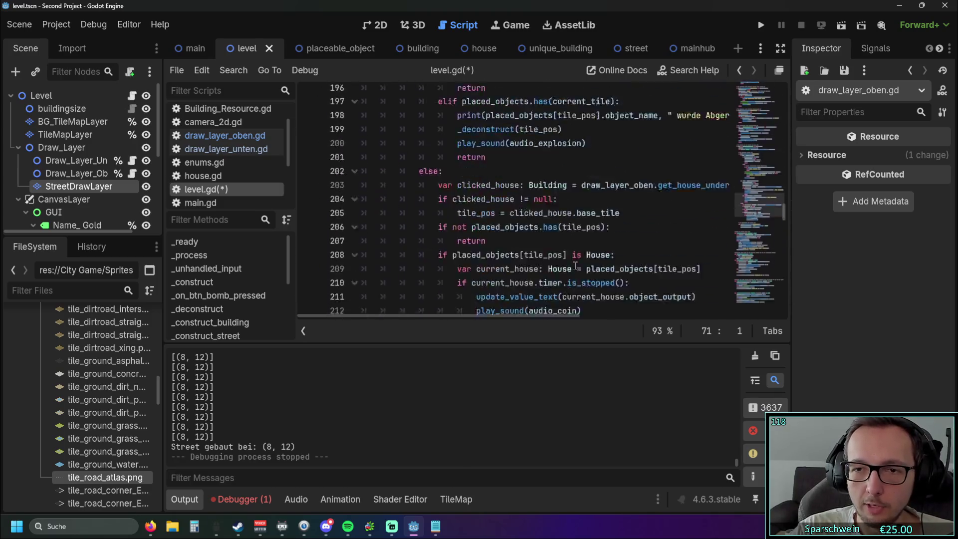
scroll(576, 261, "down", 9)
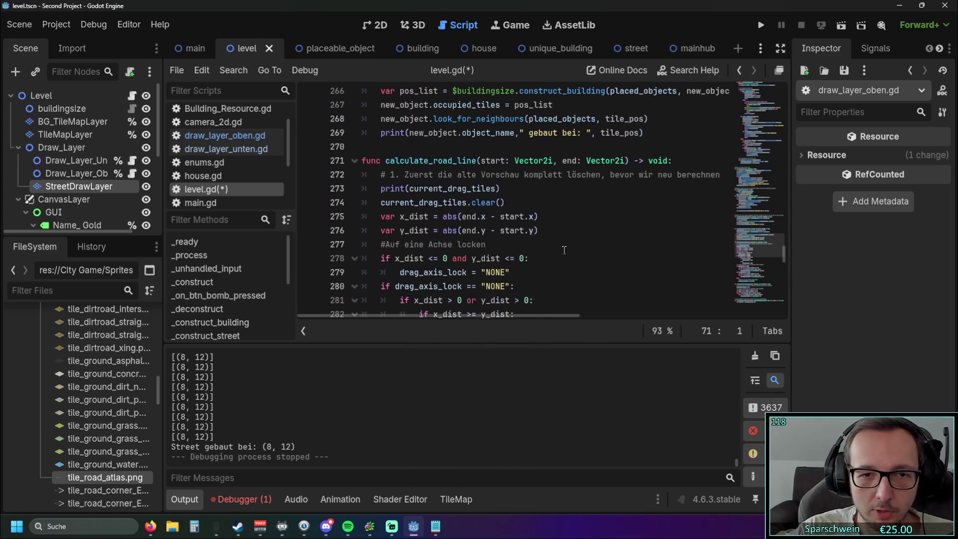
scroll(546, 255, "down", 1)
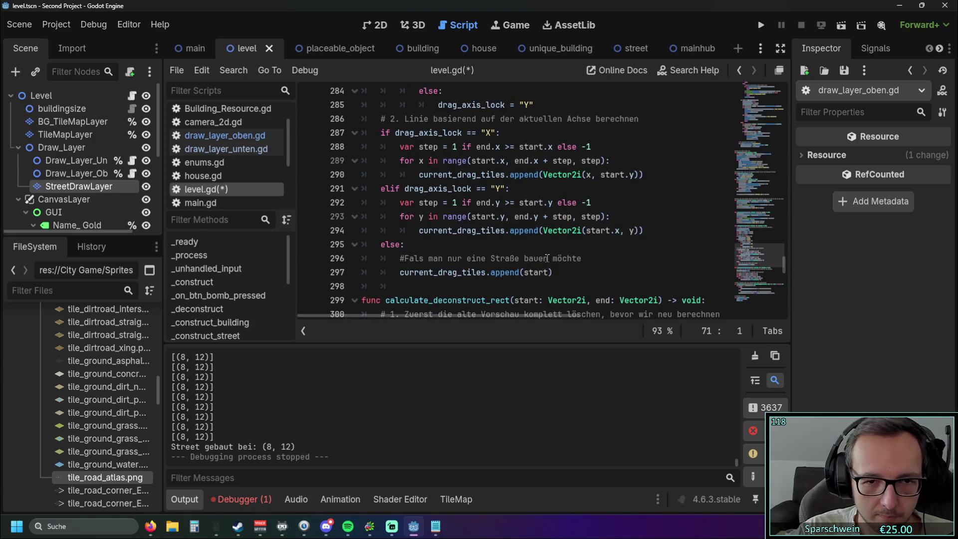
scroll(548, 258, "up", 6)
scroll(540, 258, "up", 1)
scroll(540, 258, "down", 2)
Collapse the Output panel and select the "X" axis value on line 283
left_click(184, 499)
scroll(518, 266, "down", 2)
scroll(519, 266, "down", 2)
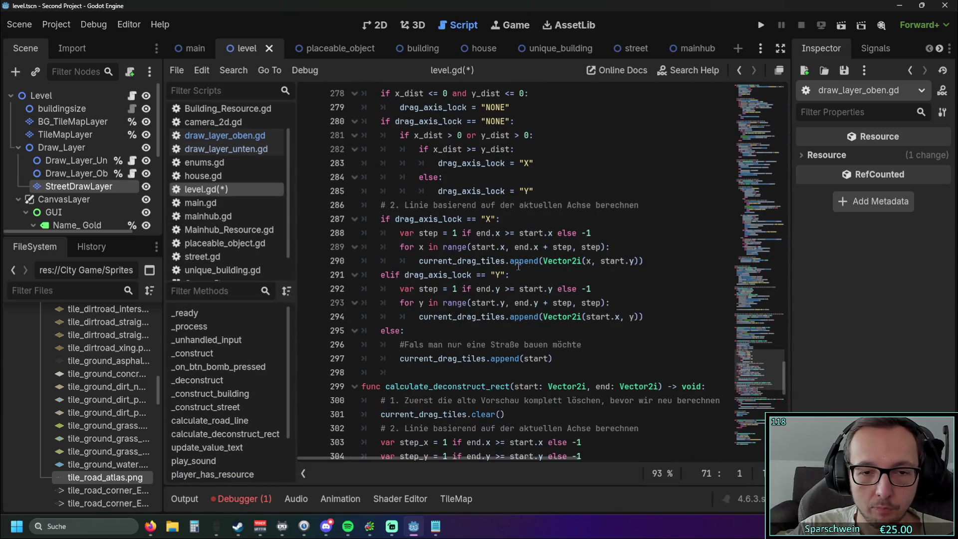
scroll(519, 266, "up", 2)
scroll(518, 266, "down", 5)
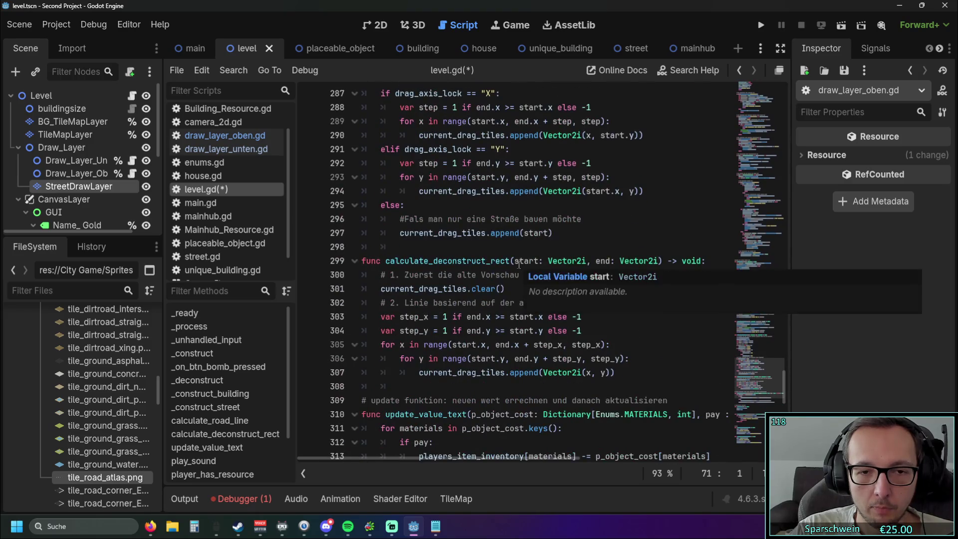
scroll(594, 260, "up", 5)
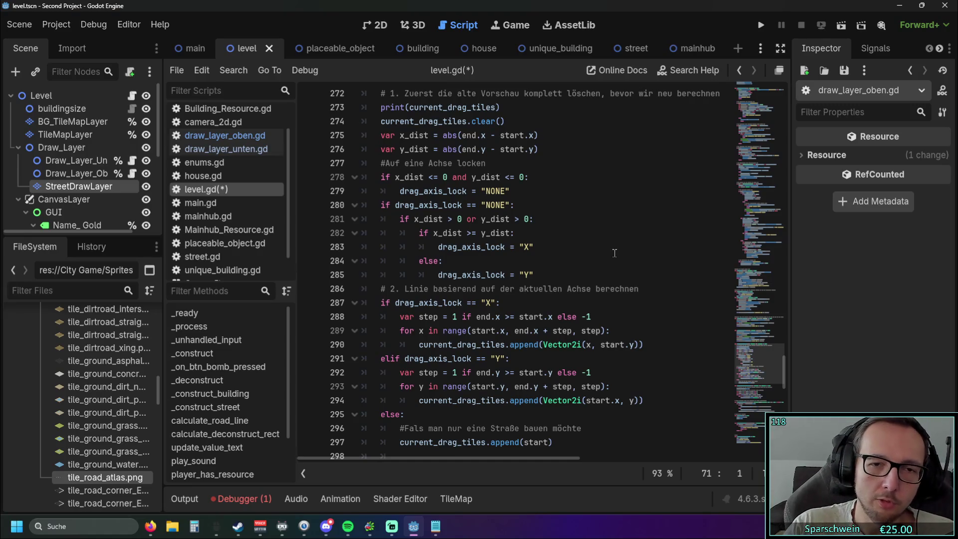
left_click_drag(534, 247, 520, 247)
left_click(570, 246)
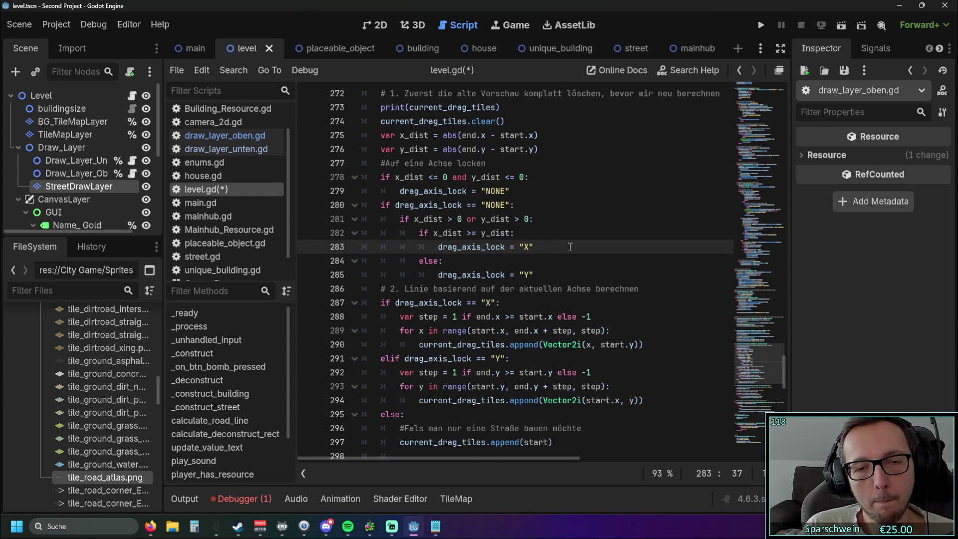
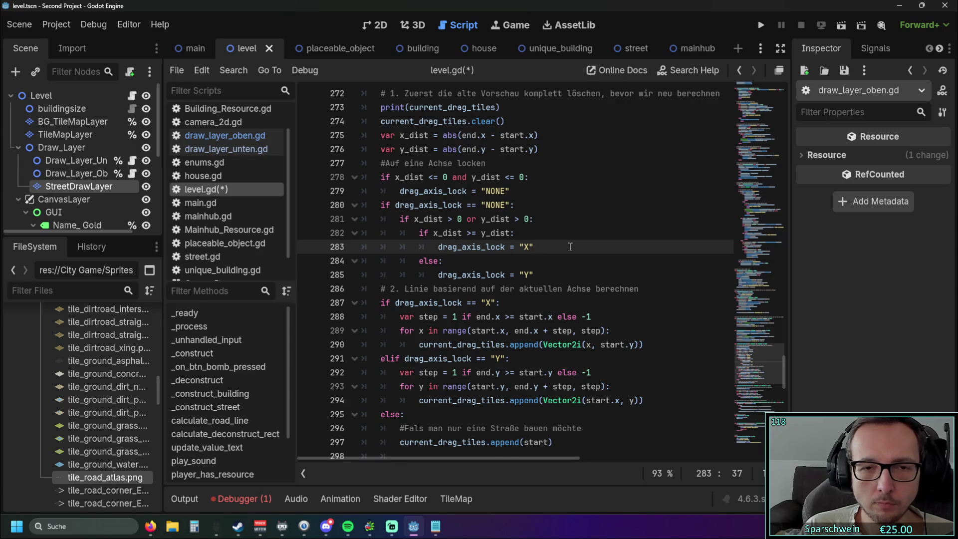
Review calculate_road_line's X- and Y-axis branches, then select the function name
mouse_move(783, 384)
left_mouse_down()
mouse_move(792, 95)
mouse_move(771, 366)
left_mouse_up()
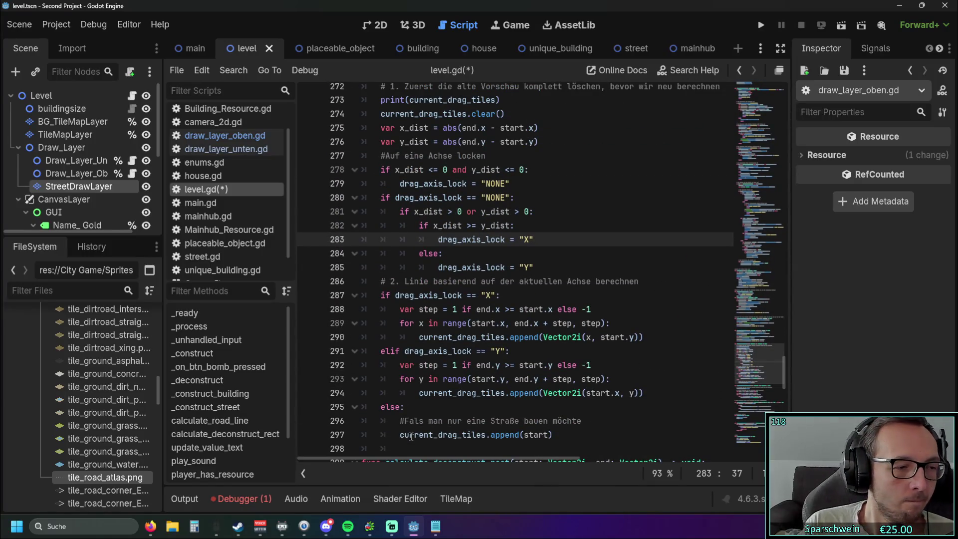
mouse_move(411, 437)
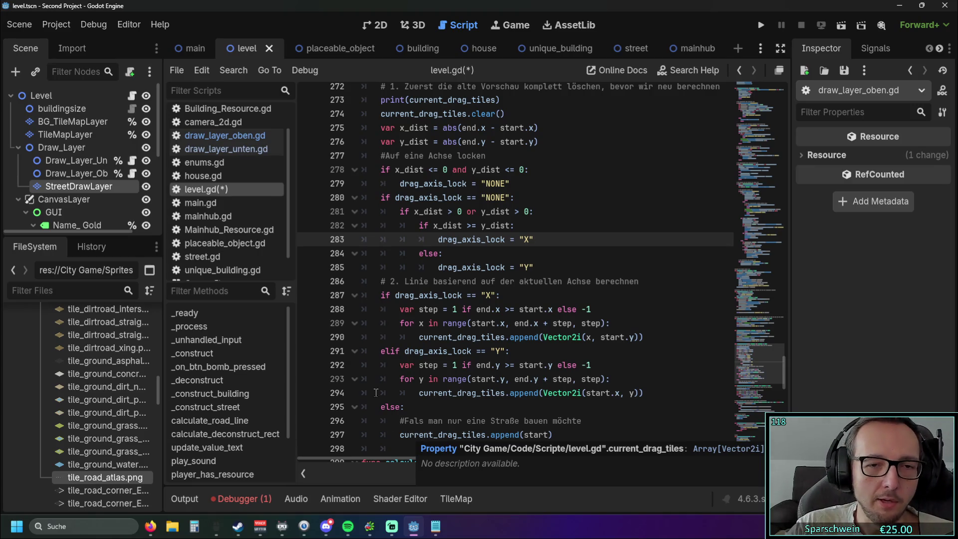
scroll(511, 318, "down", 2)
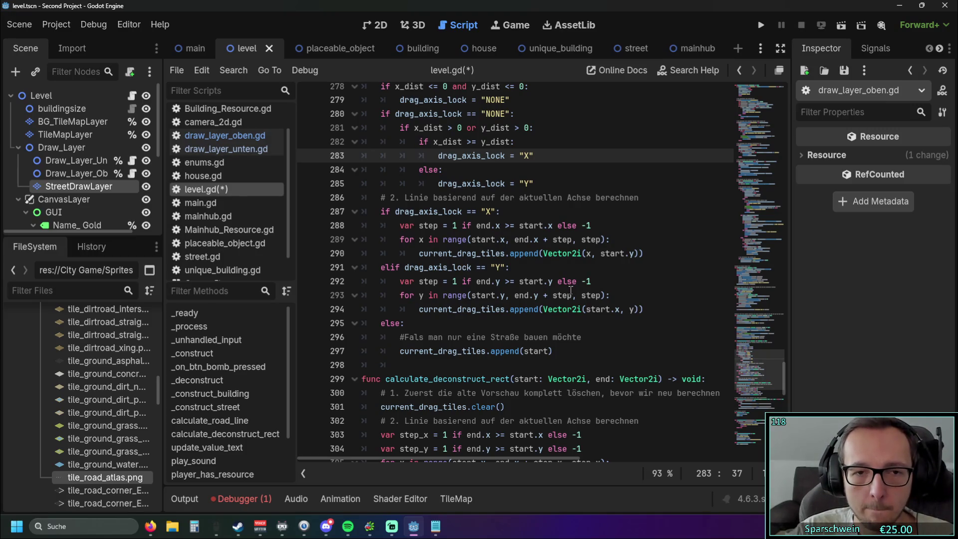
left_click(566, 267)
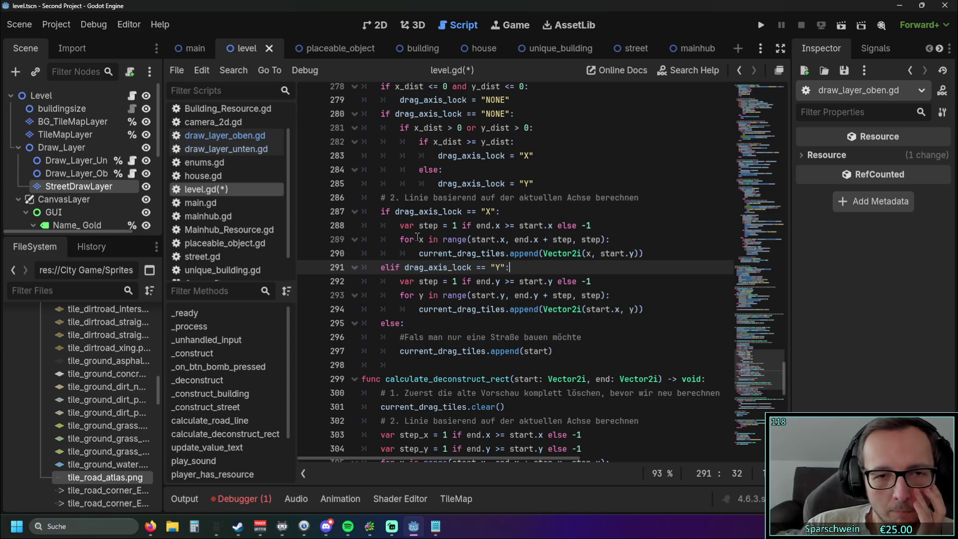
mouse_move(381, 211)
left_mouse_down()
mouse_move(401, 213)
mouse_move(462, 253)
left_mouse_up()
left_click(582, 281)
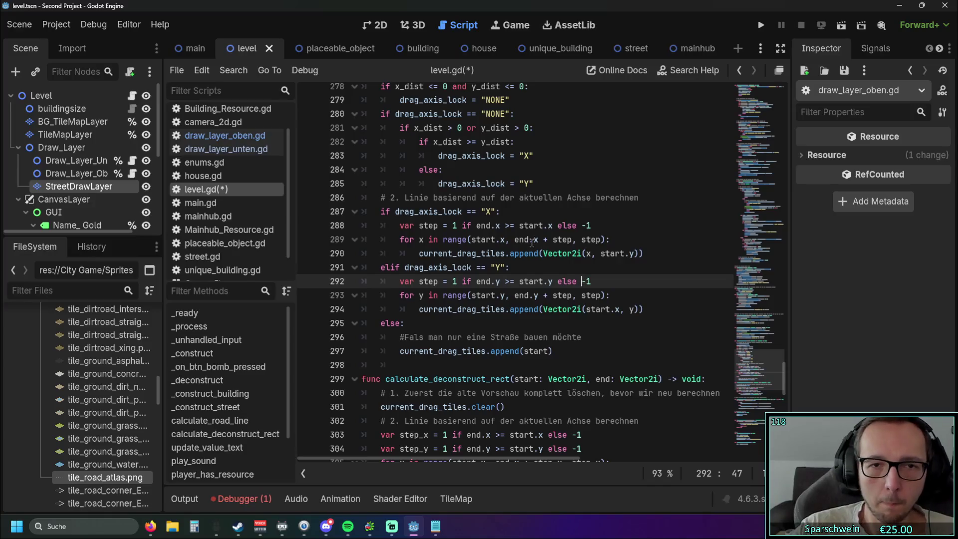
scroll(532, 240, "up", 3)
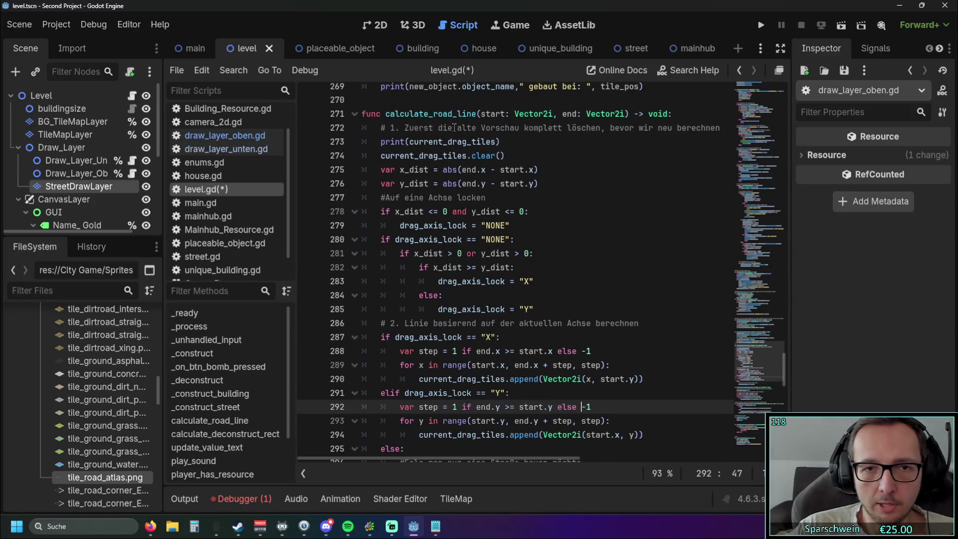
left_click(385, 114)
left_click_drag(385, 113, 477, 115)
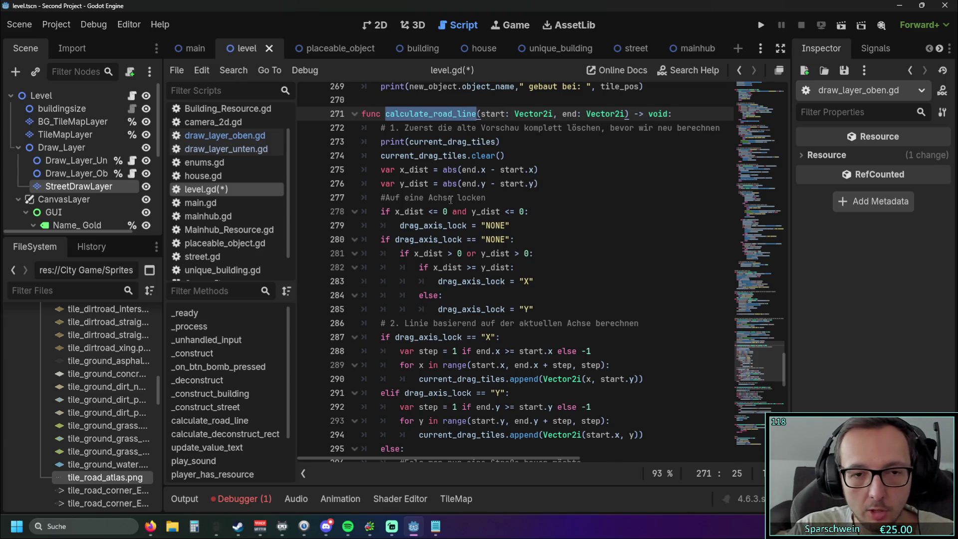
Search level.gd for calculate_road_line and inspect its drag-building call on line 155
key("ctrl+f")
left_click(589, 472)
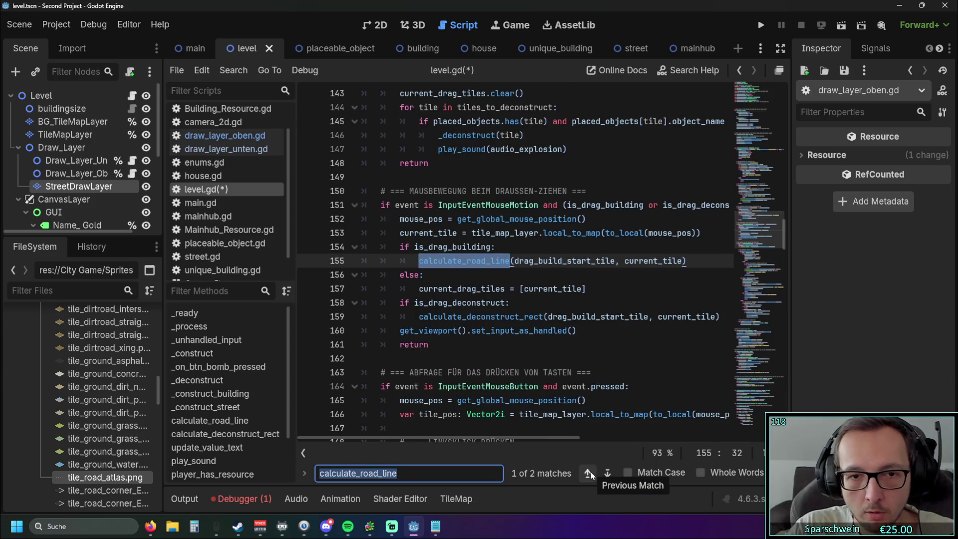
left_click(500, 368)
left_click(527, 205)
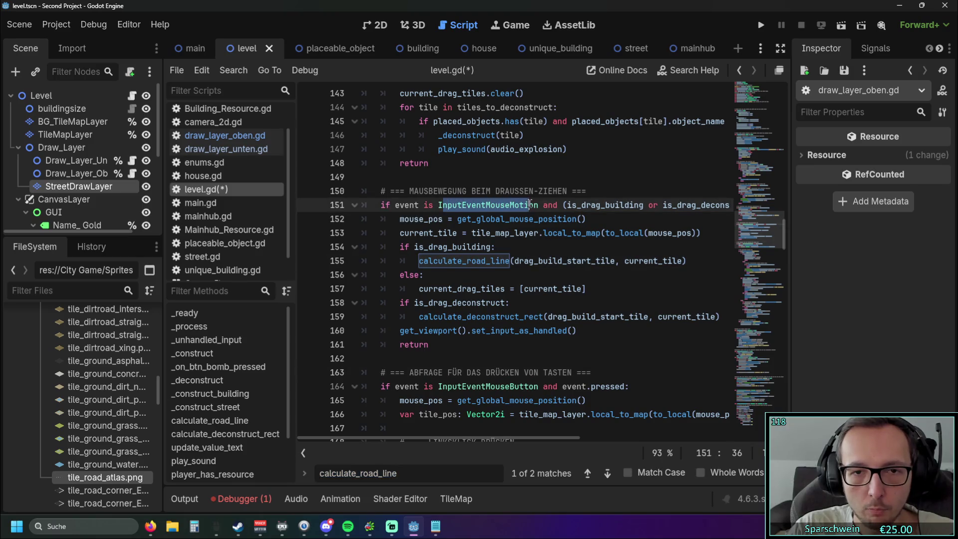
left_click(530, 261)
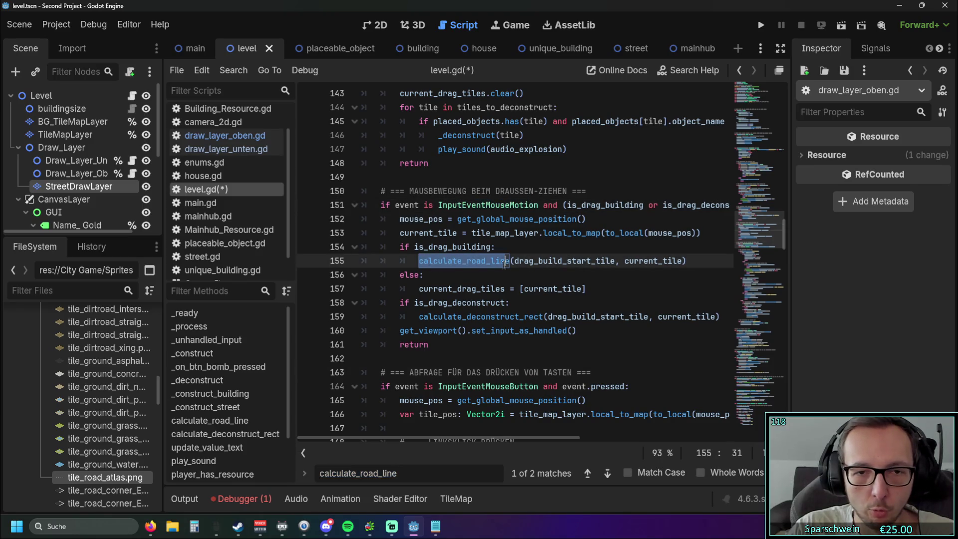
left_click(607, 473)
Back at the definition on line 271, review the axis-lock tile-building logic
scroll(563, 333, "down", 6)
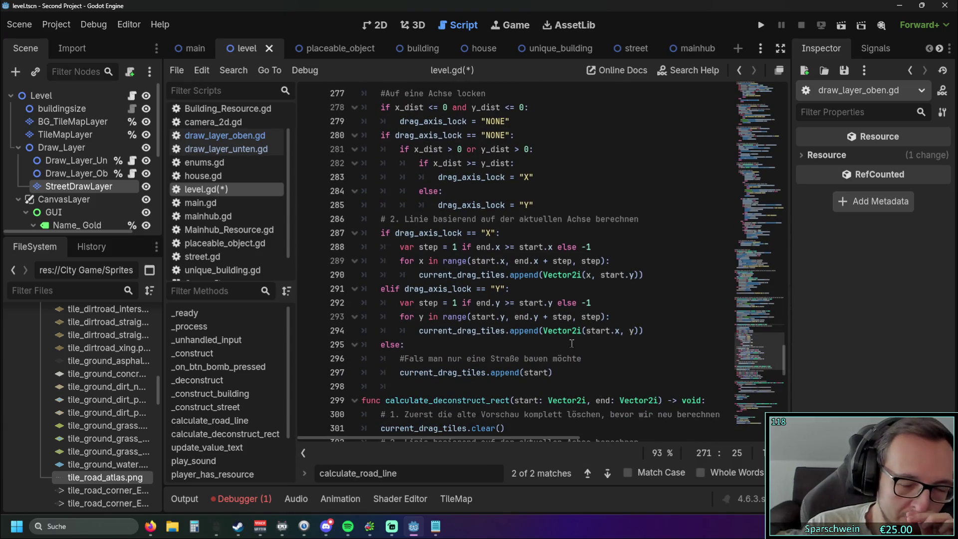
scroll(535, 344, "up", 3)
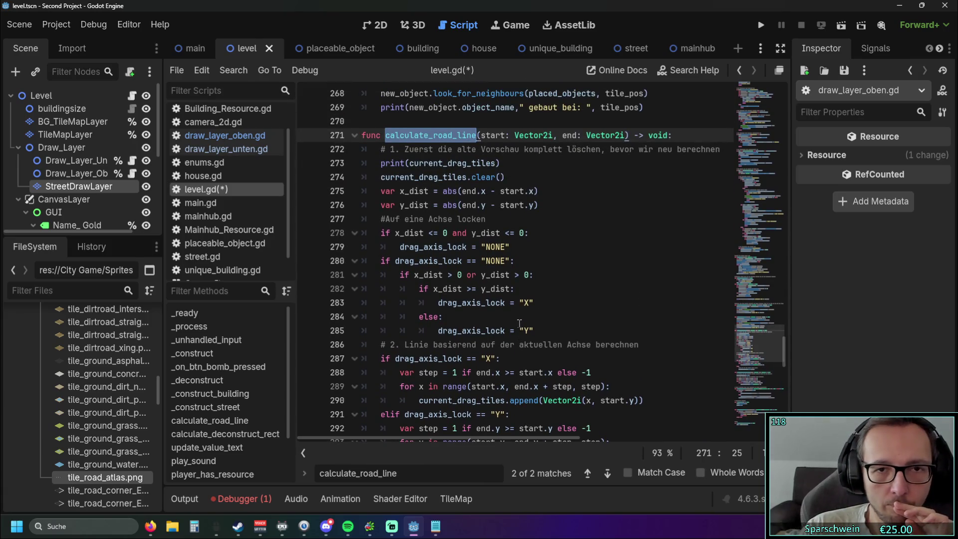
scroll(520, 324, "down", 2)
scroll(516, 317, "up", 1)
left_click(617, 267)
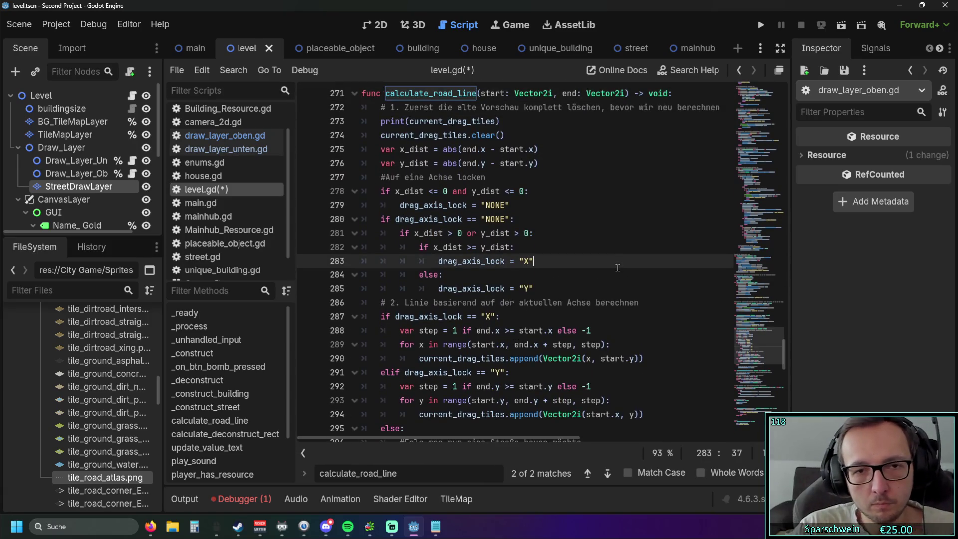
scroll(617, 268, "down", 1)
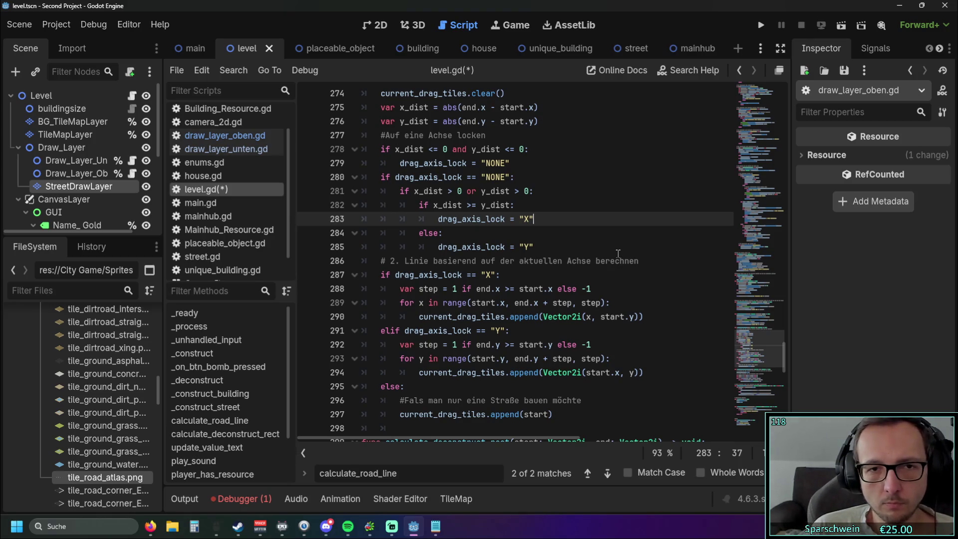
scroll(608, 249, "up", 1)
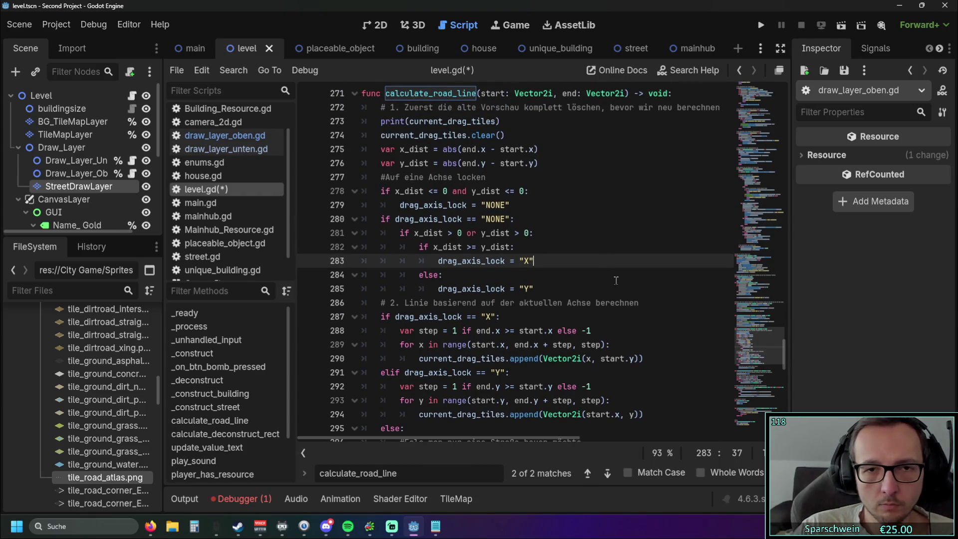
scroll(615, 280, "down", 1)
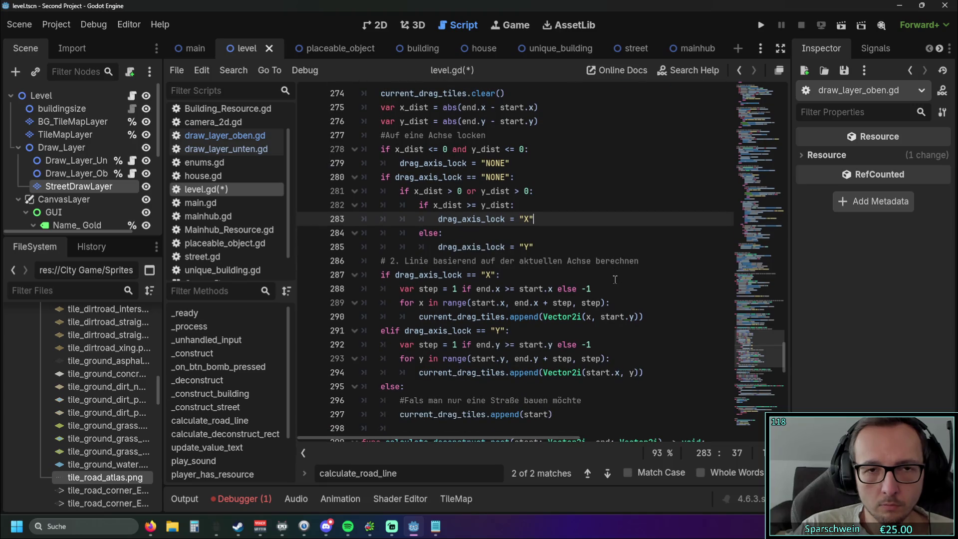
scroll(615, 280, "down", 1)
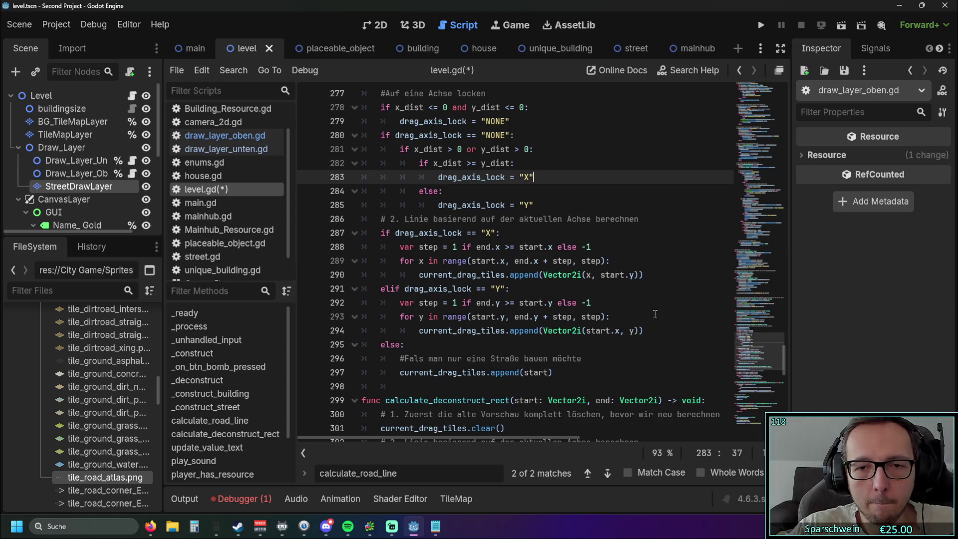
Duplicate the X-axis append on line 291 as a current_drag_tiles_alt append
left_click(650, 274)
key("Return")
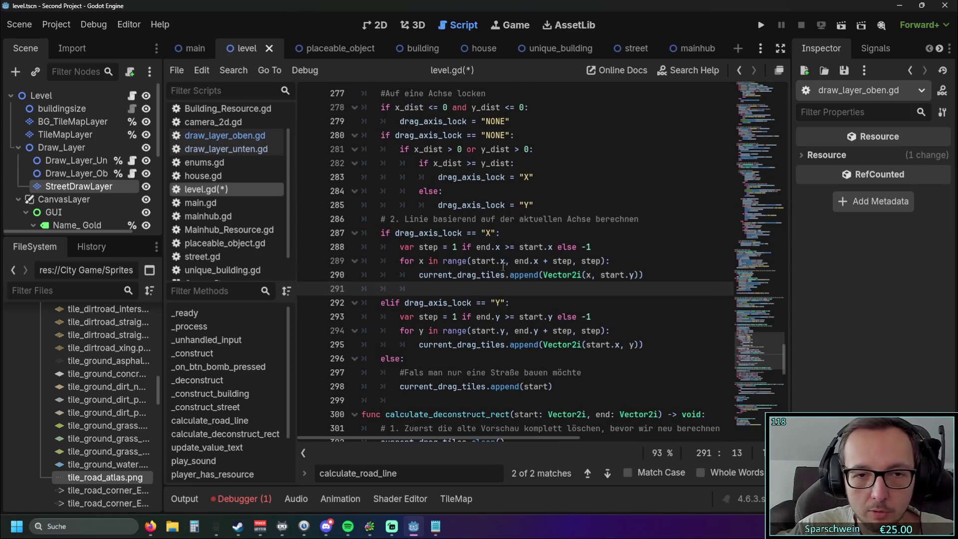
left_click_drag(419, 275, 650, 275)
key("ctrl+c")
left_click(618, 289)
key("ctrl+v")
left_click(506, 288)
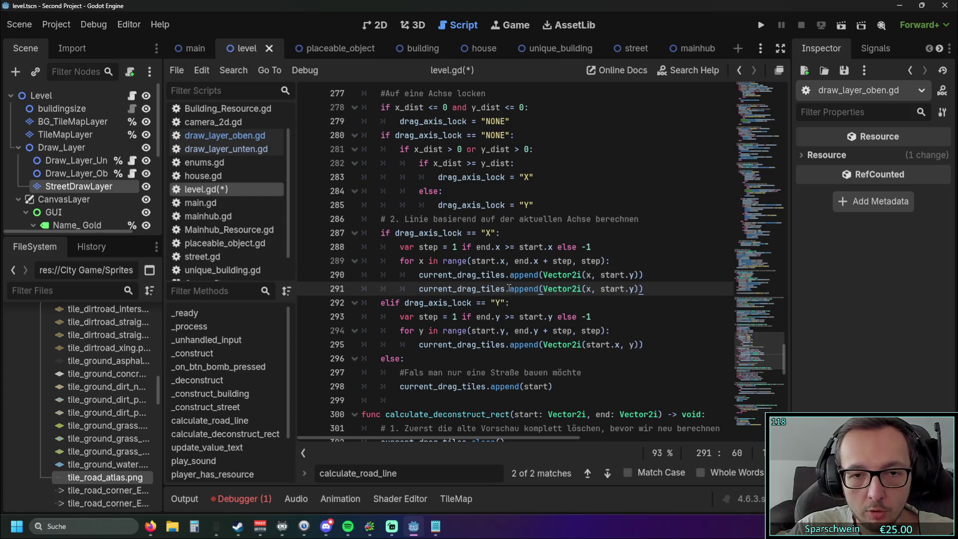
type(".alt")
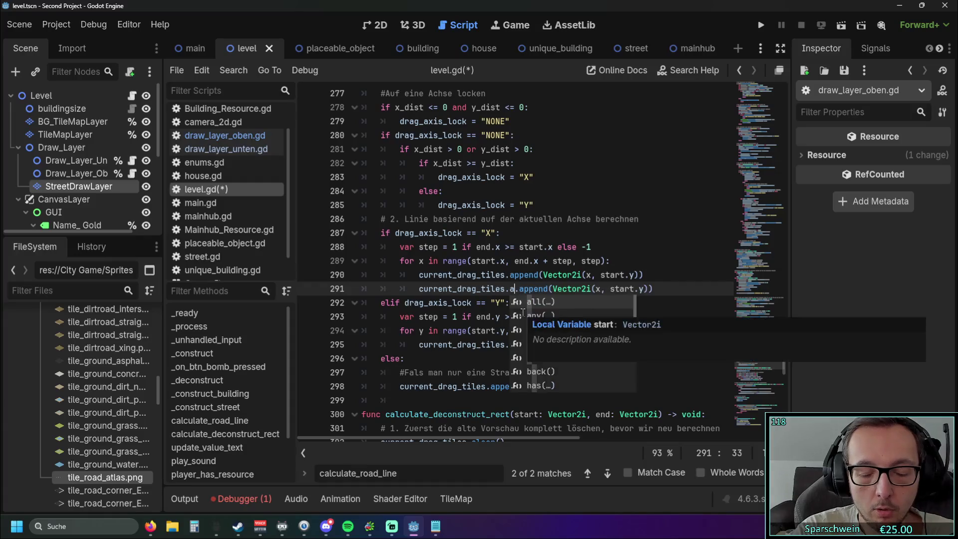
left_click(511, 291)
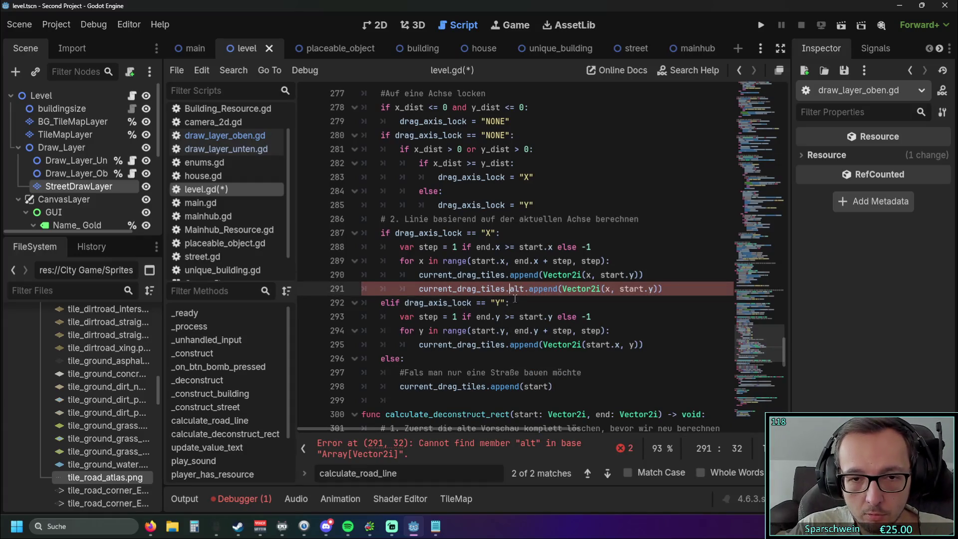
key("BackSpace")
type("_")
left_click(634, 288)
Copy the current_drag_tiles_alt append into the Y-axis loop after line 295
scroll(633, 288, "down", 1)
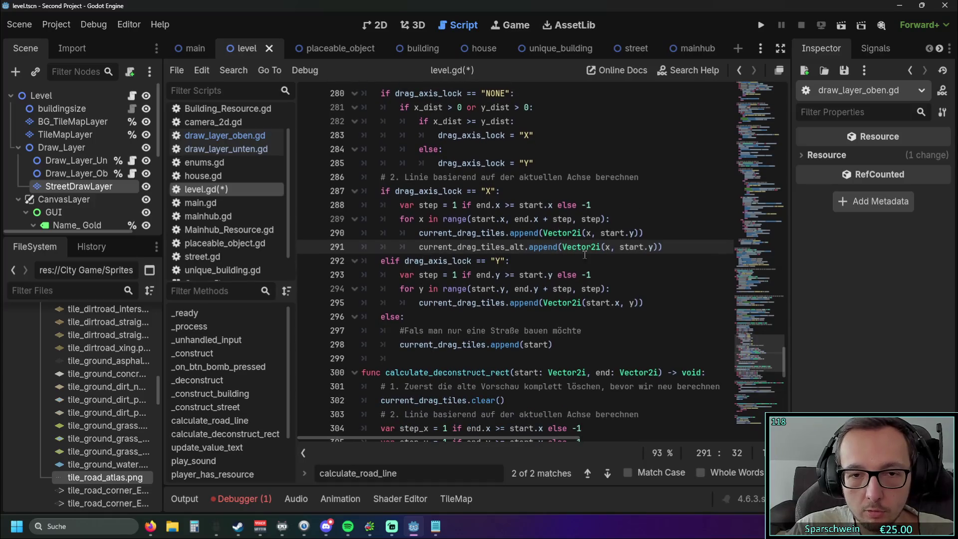
left_click_drag(662, 247, 419, 247)
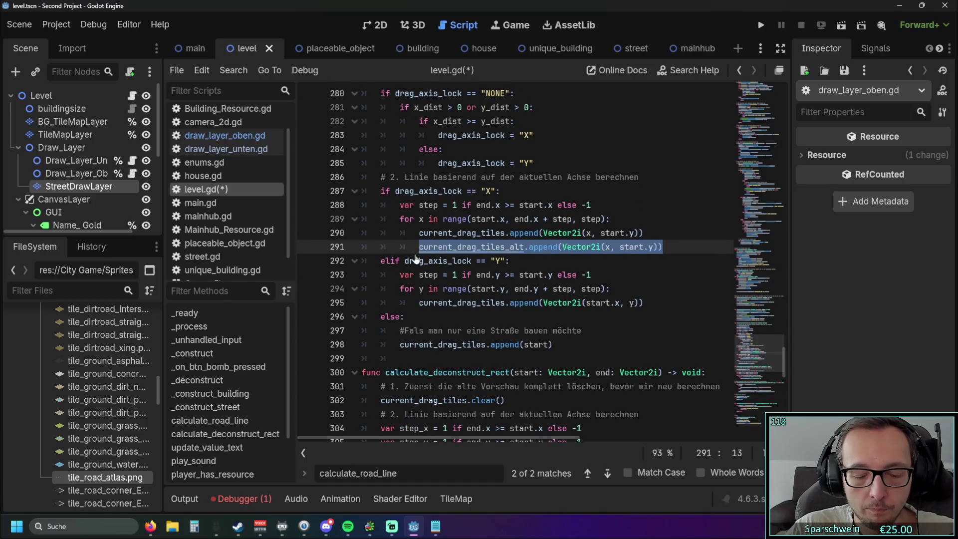
key("ctrl+c")
left_click(645, 303)
key("Return")
key("ctrl+v")
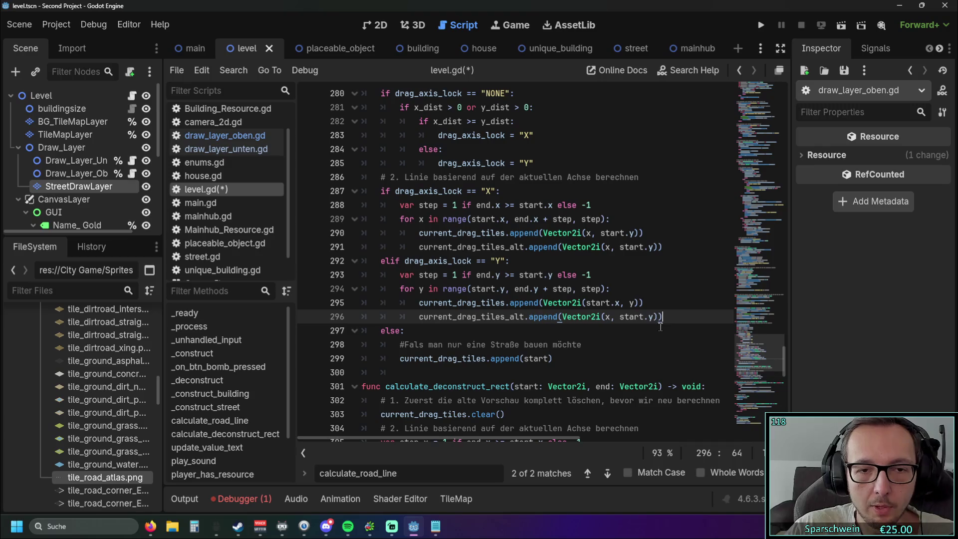
left_click(544, 332)
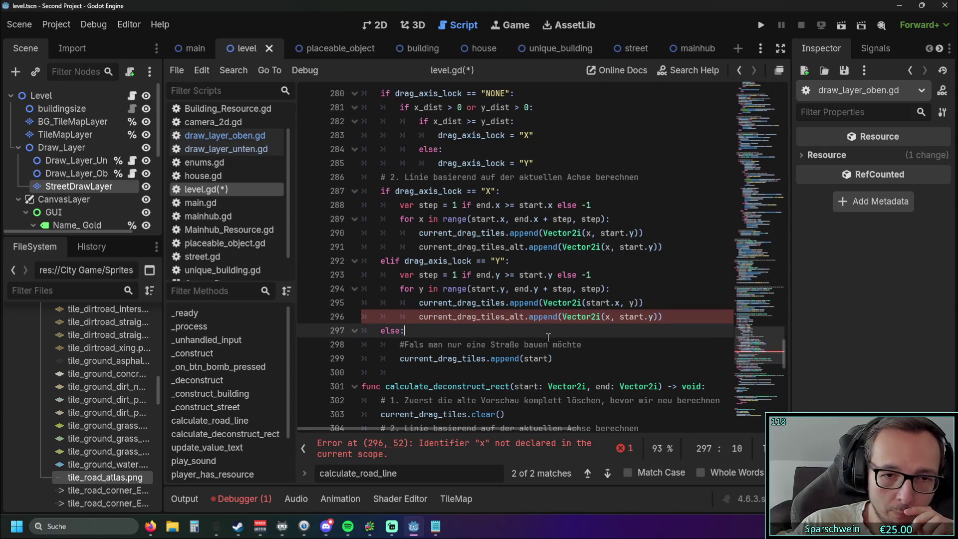
Change line 296's arguments to Vector2i(start.x, y) and add the missing closing parenthesis
left_click_drag(585, 303, 633, 303)
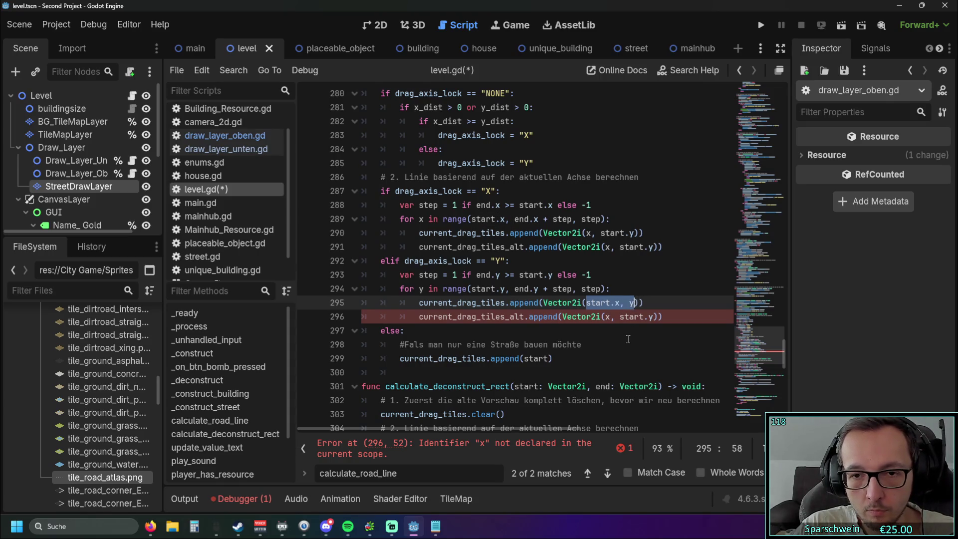
key("ctrl+c")
left_click_drag(607, 320, 658, 320)
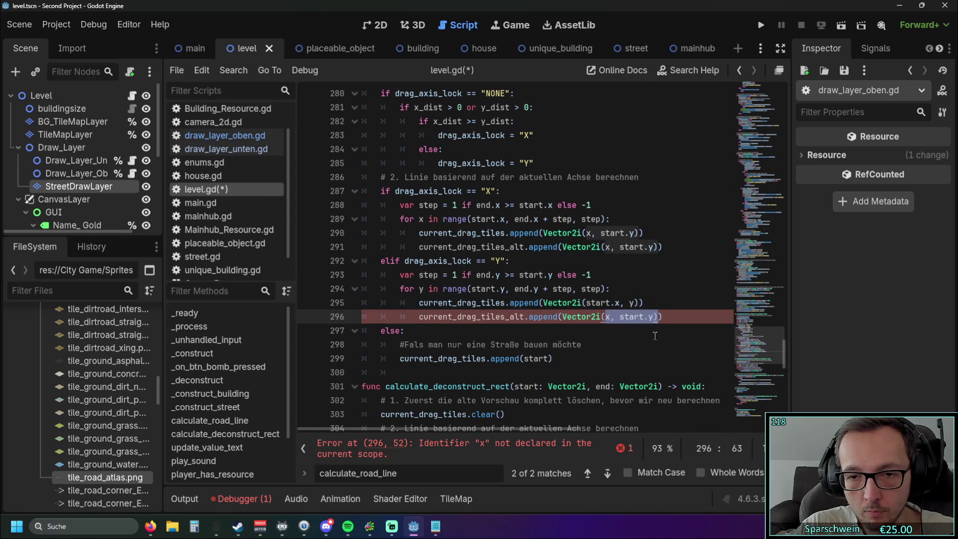
key("ctrl+v")
key("End")
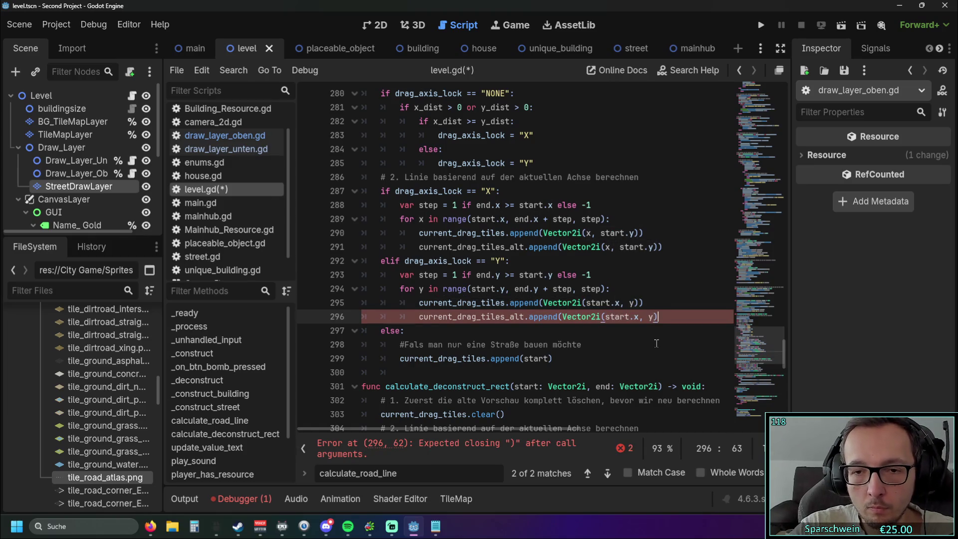
type(")")
left_click(657, 343)
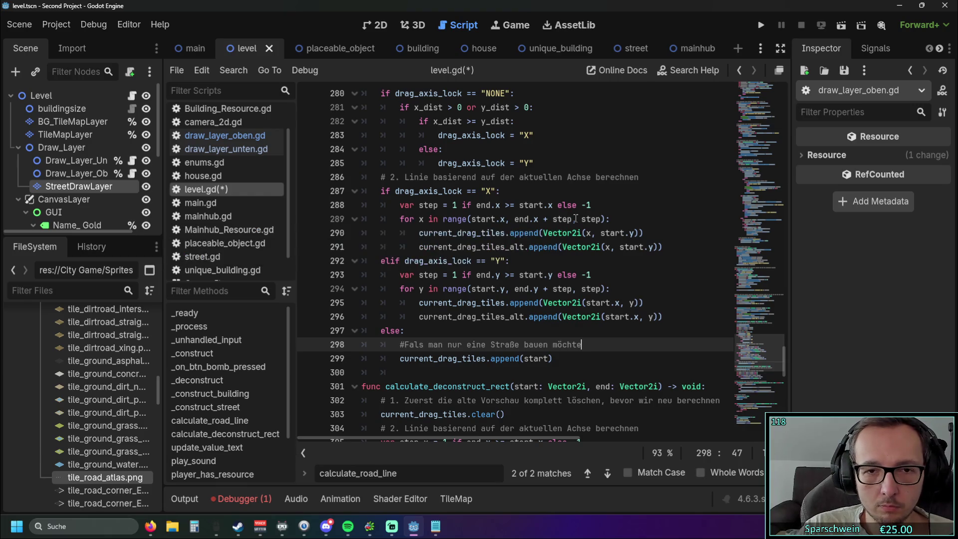
mouse_move(455, 216)
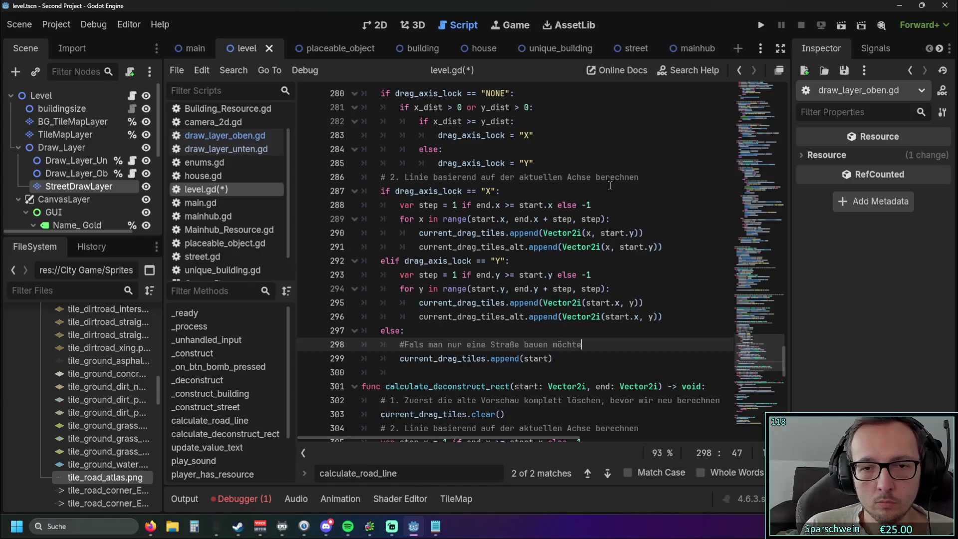
left_click_drag(668, 317, 312, 318)
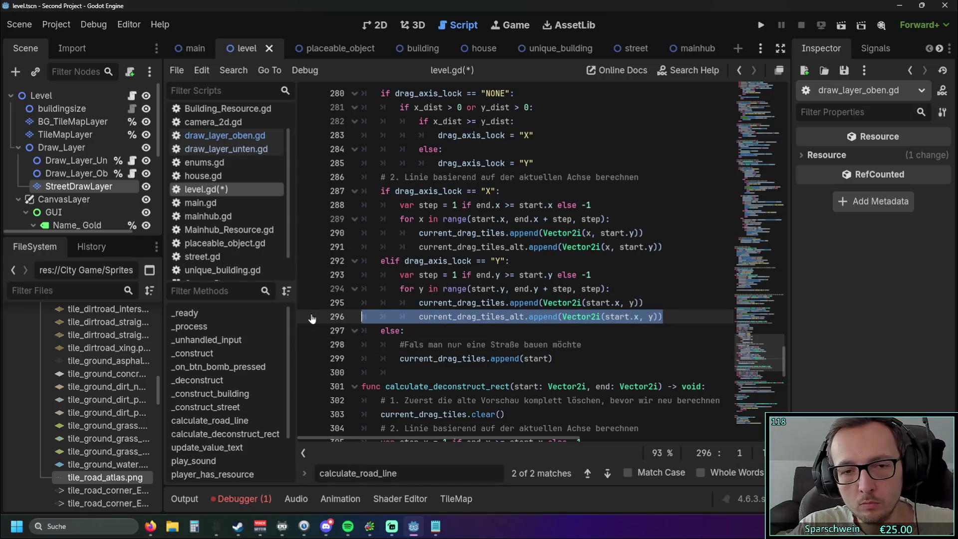
left_click(618, 275)
scroll(641, 288, "up", 1)
scroll(641, 287, "down", 1)
scroll(645, 288, "up", 1)
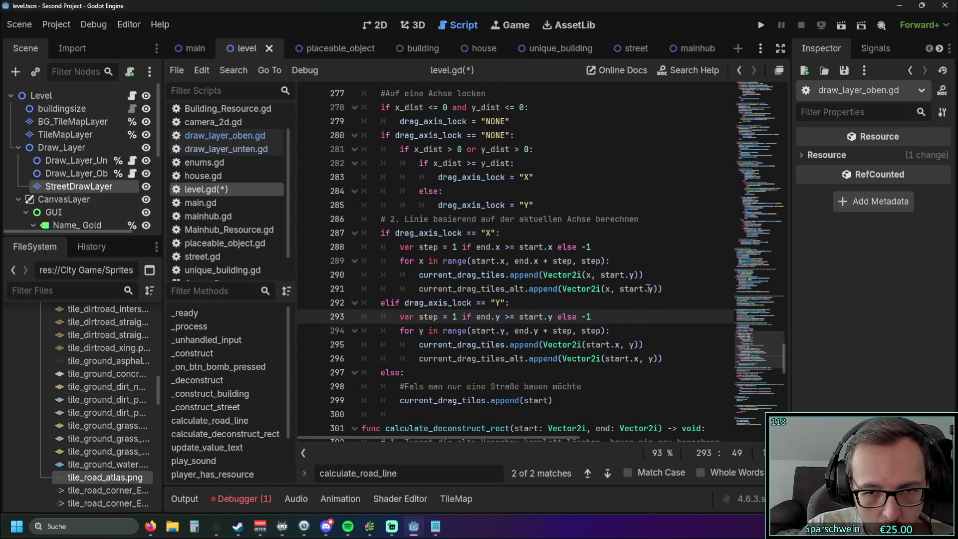
left_click(677, 276)
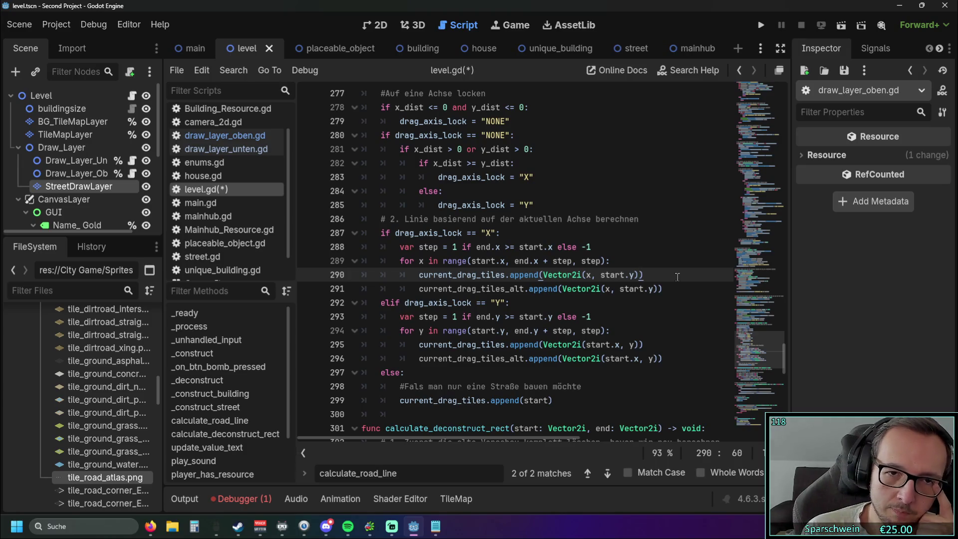
scroll(614, 268, "up", 2)
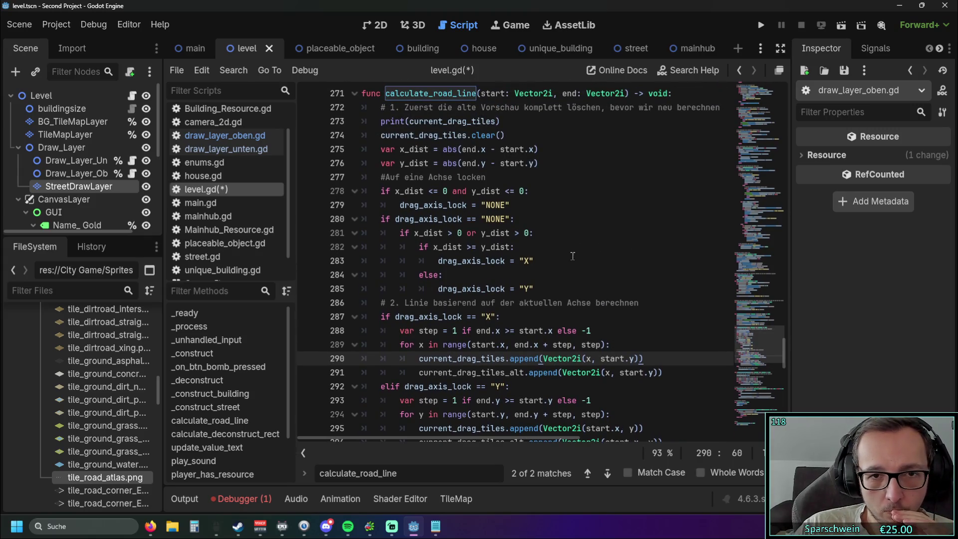
scroll(562, 251, "down", 2)
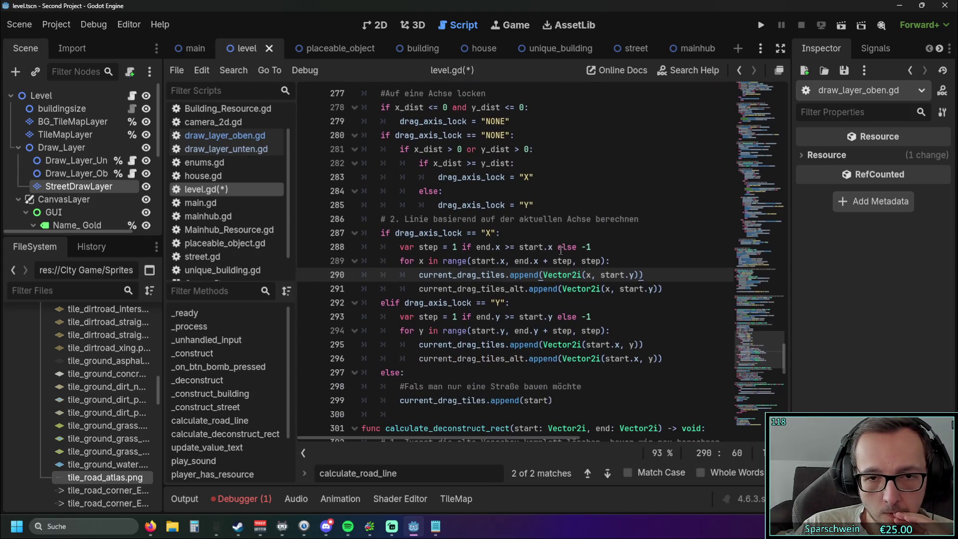
scroll(561, 251, "down", 1)
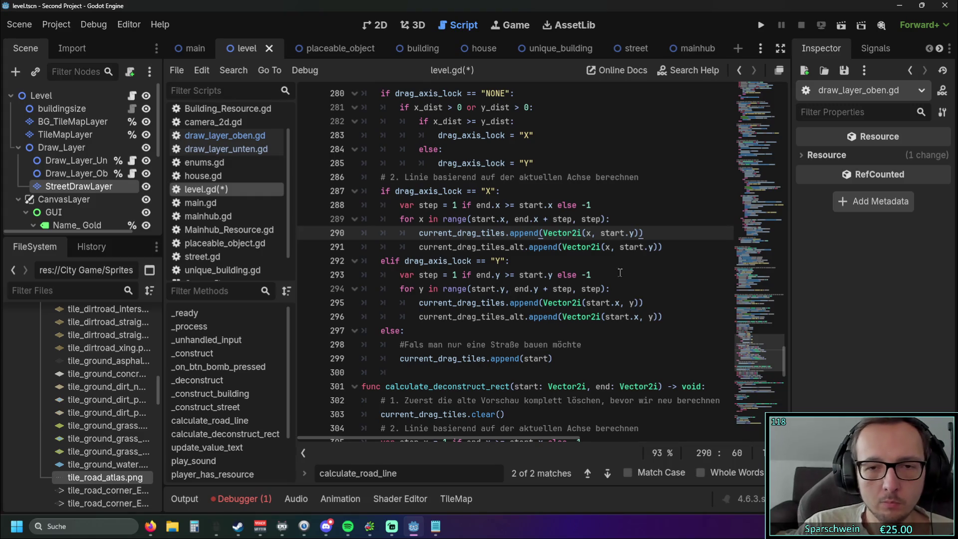
Delete the current_drag_tiles_alt append lines from both the X-axis and Y-axis branches
left_click_drag(665, 246, 349, 245)
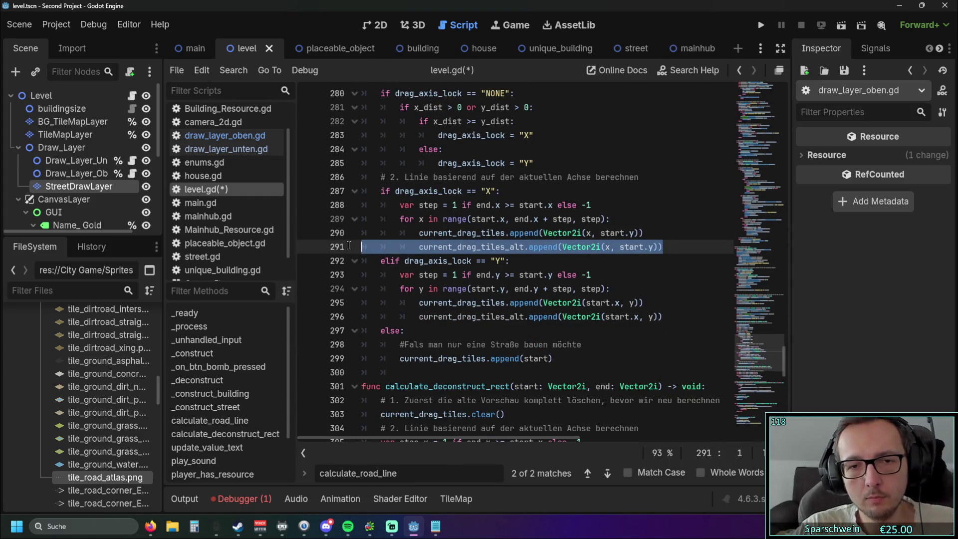
key("ctrl+x")
key("BackSpace")
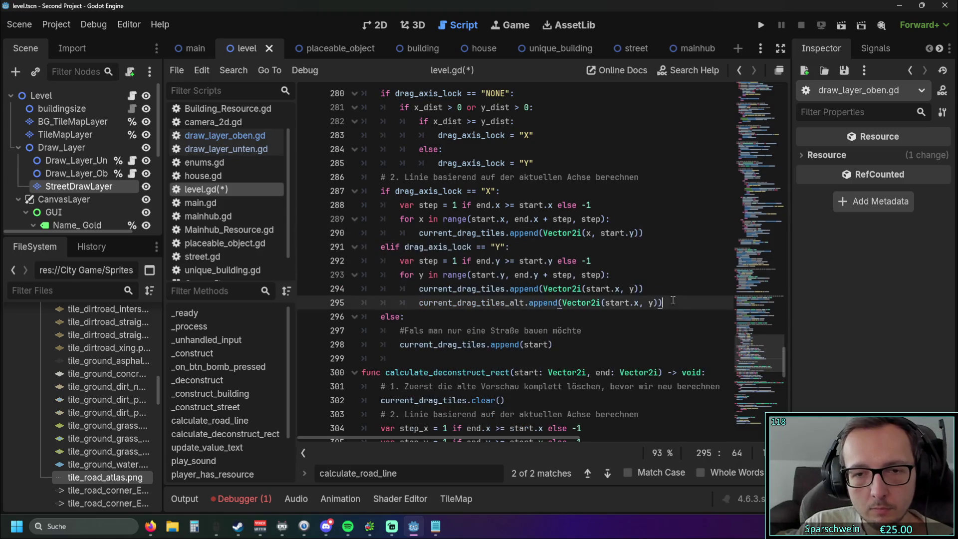
left_click_drag(663, 302, 289, 294)
key("ctrl+shift+k")
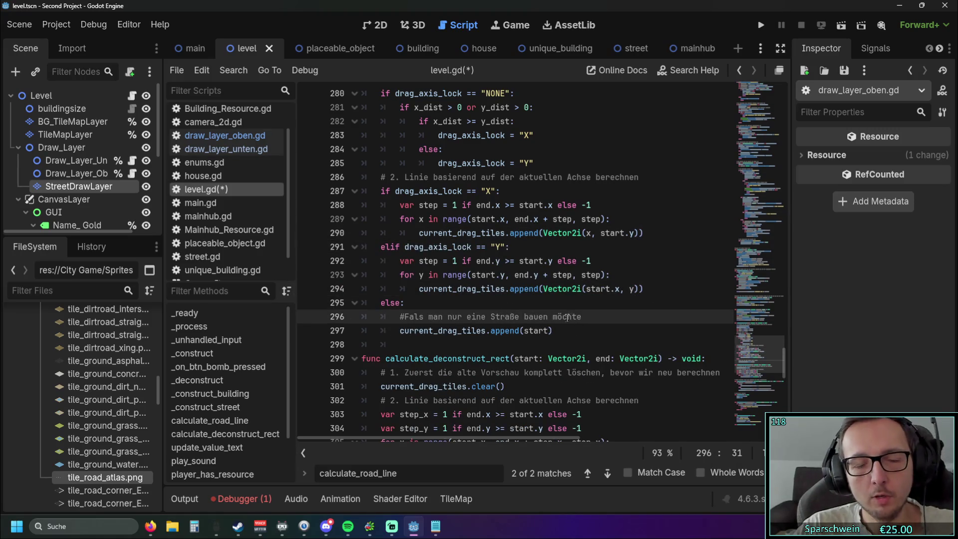
left_click(599, 338)
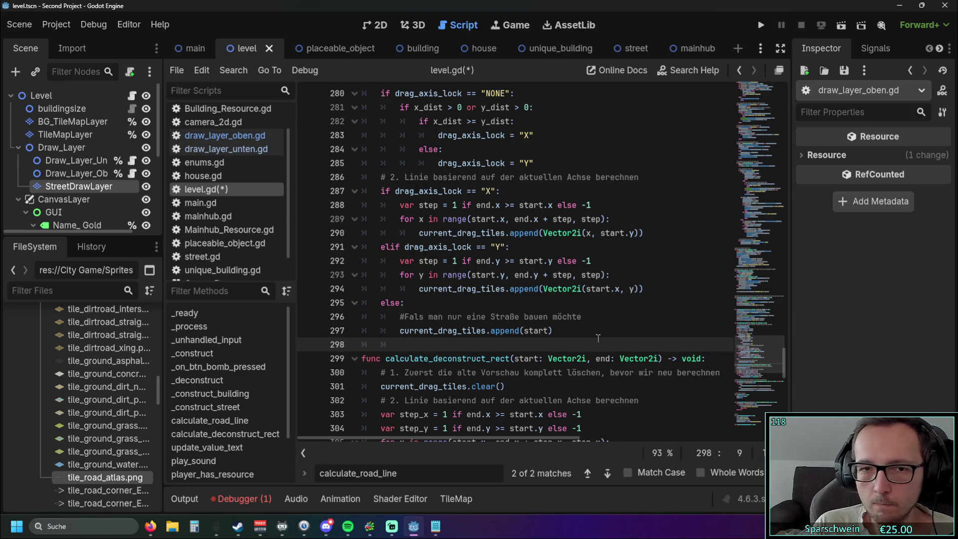
scroll(523, 259, "up", 2)
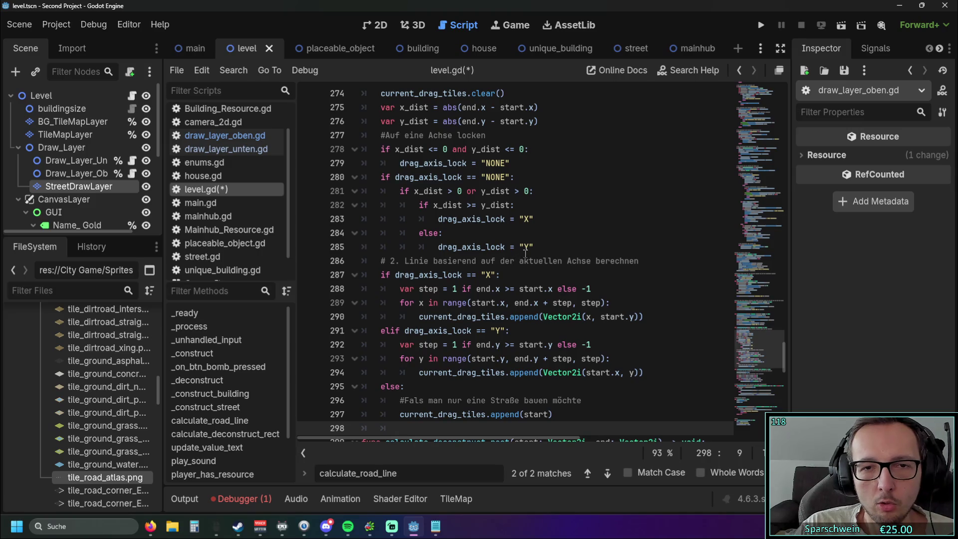
scroll(545, 243, "down", 1)
scroll(546, 244, "up", 1)
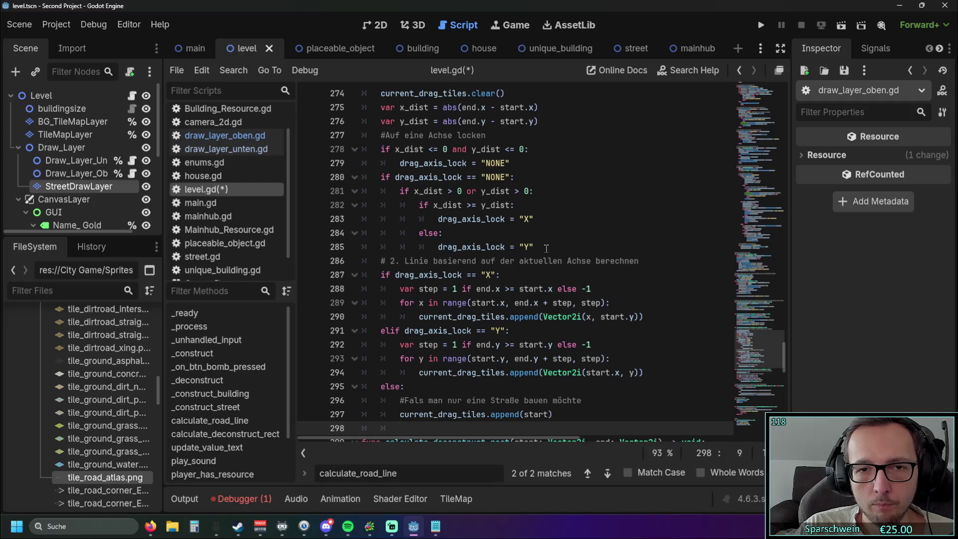
scroll(546, 248, "down", 1)
scroll(546, 248, "up", 1)
scroll(546, 248, "down", 2)
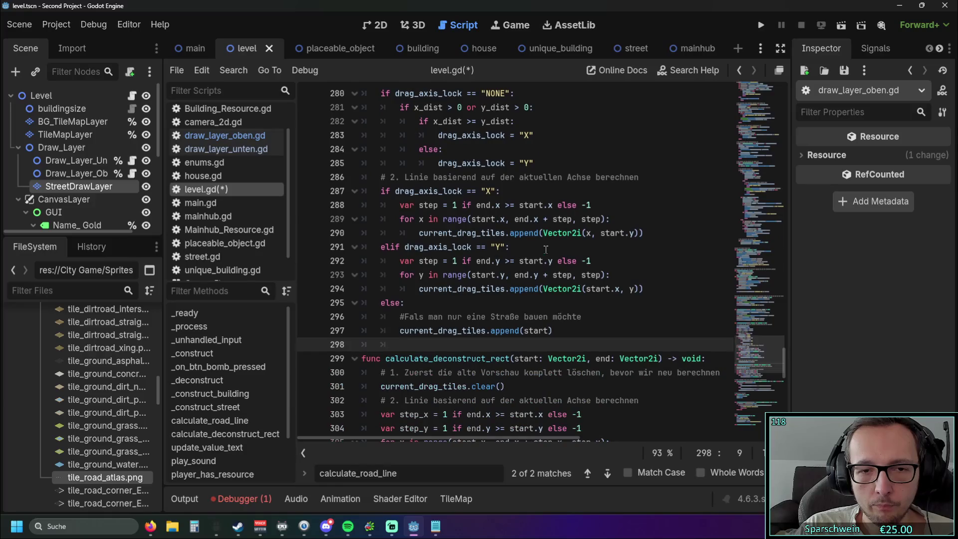
mouse_move(493, 344)
left_mouse_down()
mouse_move(379, 302)
mouse_move(364, 100)
mouse_move(345, 229)
mouse_move(335, 182)
left_mouse_up()
scroll(486, 382, "down", 20)
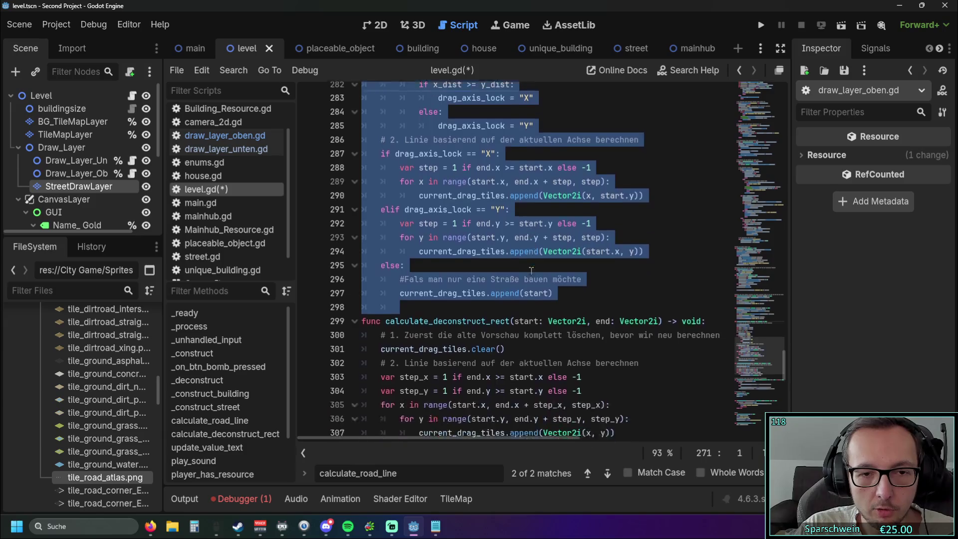
left_click(433, 397)
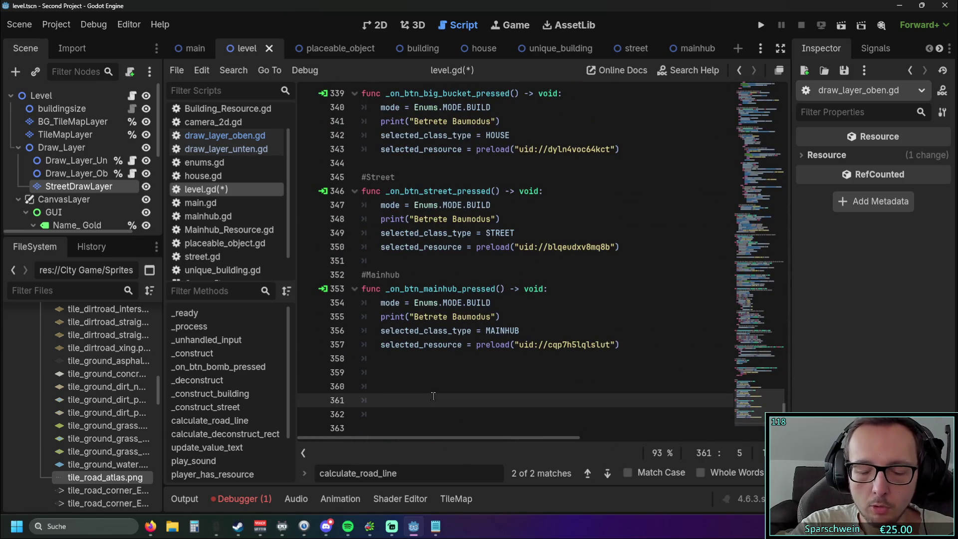
key("ctrl+v")
mouse_move(417, 424)
left_mouse_down()
mouse_move(379, 232)
mouse_move(343, 246)
left_mouse_up()
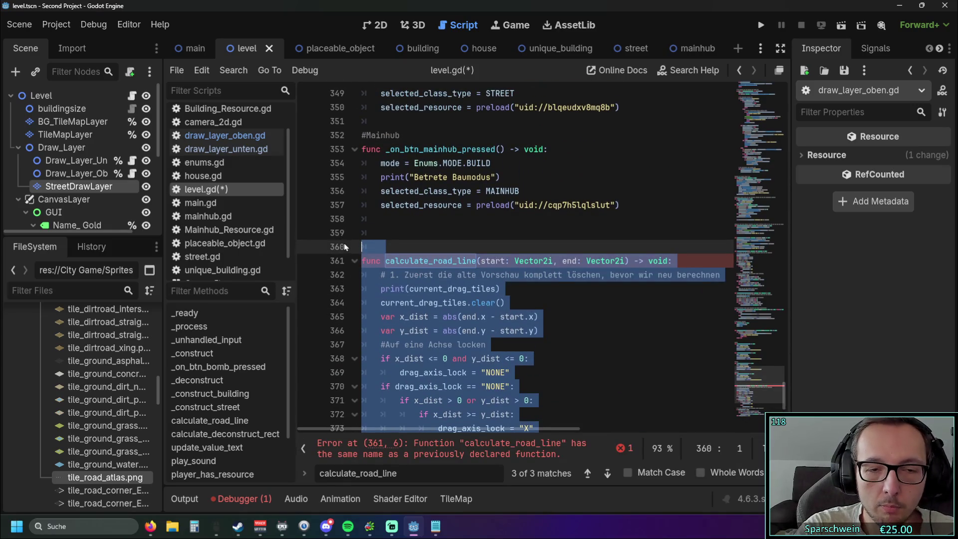
key("BackSpace")
key("BackSpace")
key("BackSpace")
scroll(462, 227, "up", 5)
scroll(461, 227, "up", 15)
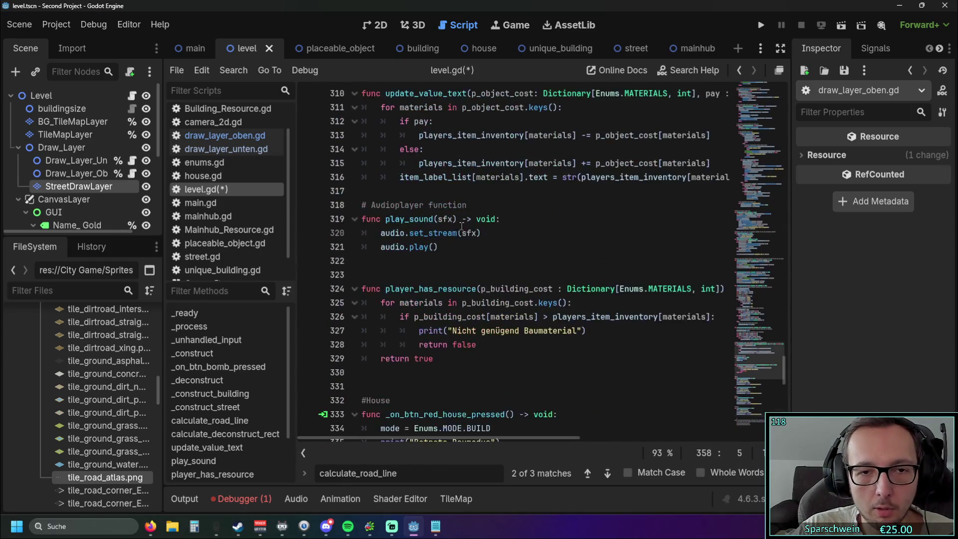
scroll(464, 227, "up", 4)
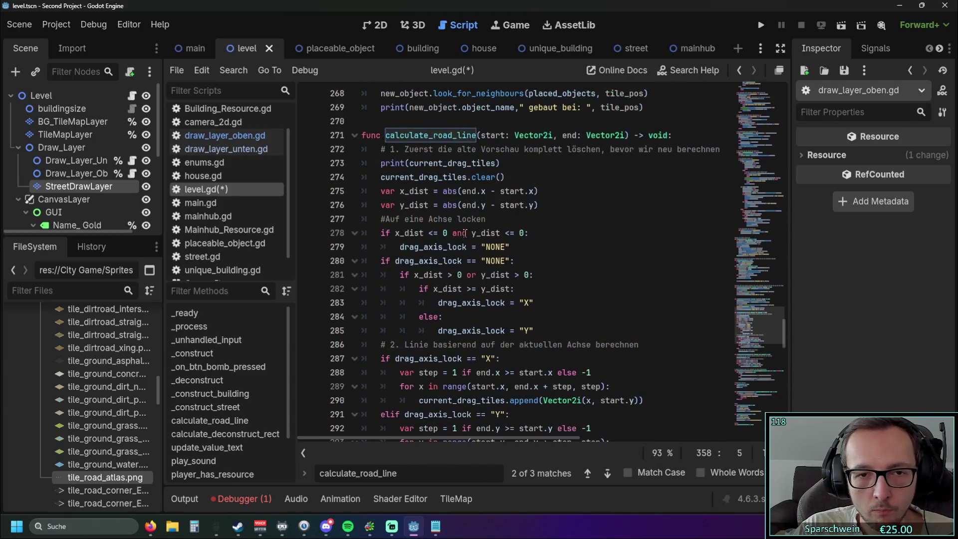
scroll(465, 235, "down", 2)
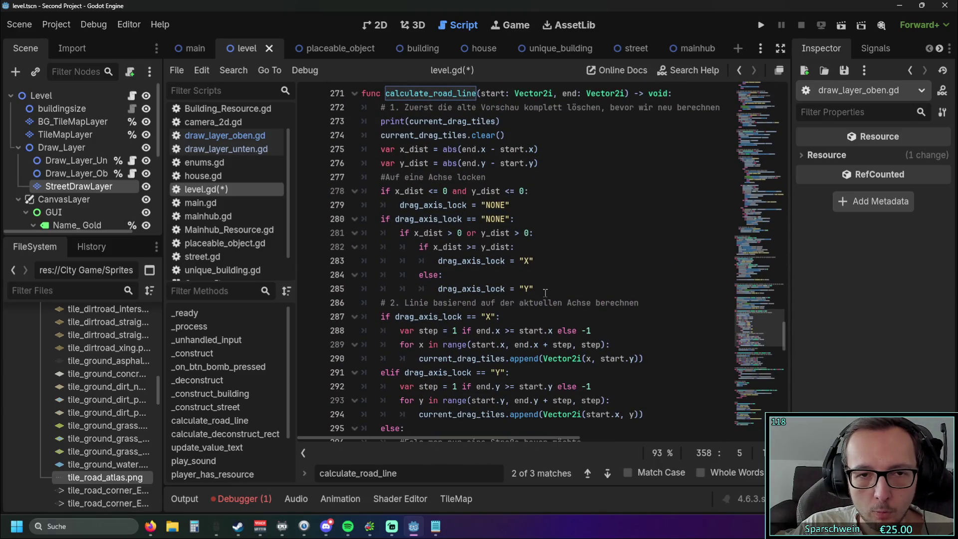
left_click_drag(541, 289, 339, 216)
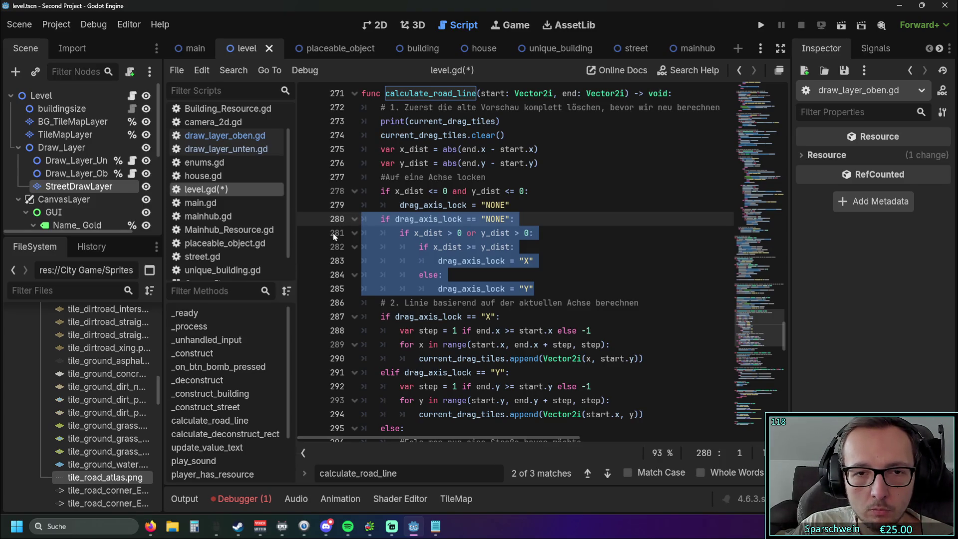
Delete the axis-lock block, turn elif into if, and set both axis conditions to "NONE"
key("BackSpace")
key("BackSpace")
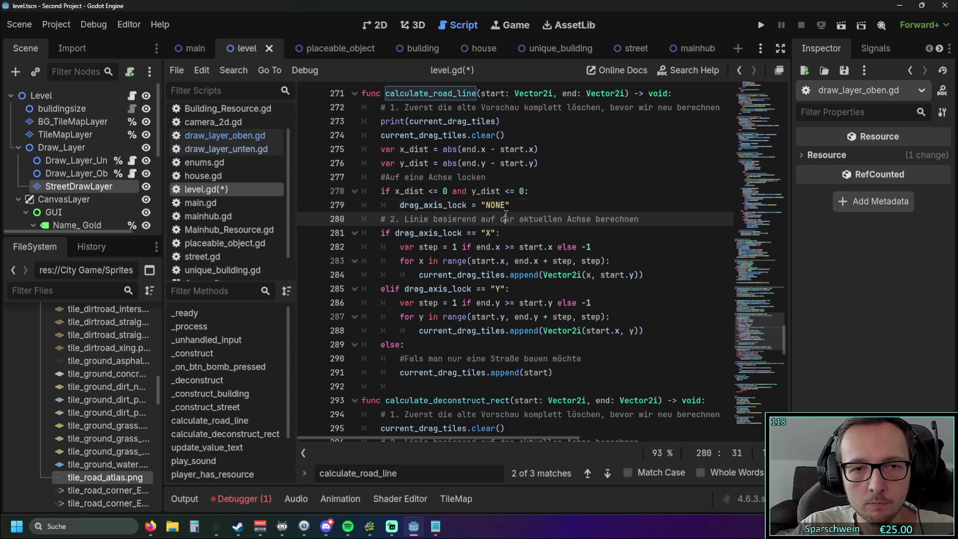
left_click(391, 289)
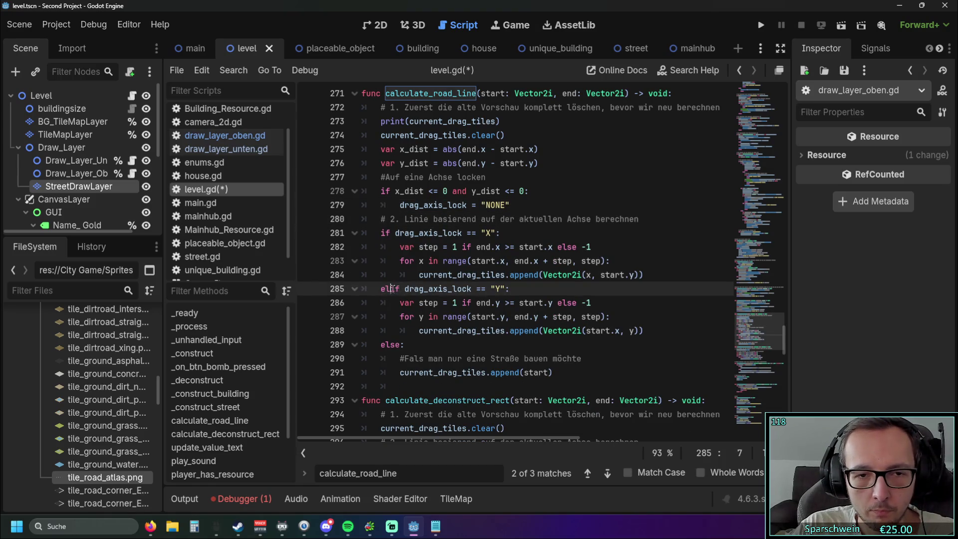
key("BackSpace")
key("BackSpace")
left_click(492, 260)
mouse_move(482, 205)
left_mouse_down()
mouse_move(509, 205)
mouse_move(496, 232)
left_mouse_up()
key("ctrl+v")
left_click_drag(481, 289, 498, 289)
key("ctrl+v")
left_click(538, 358)
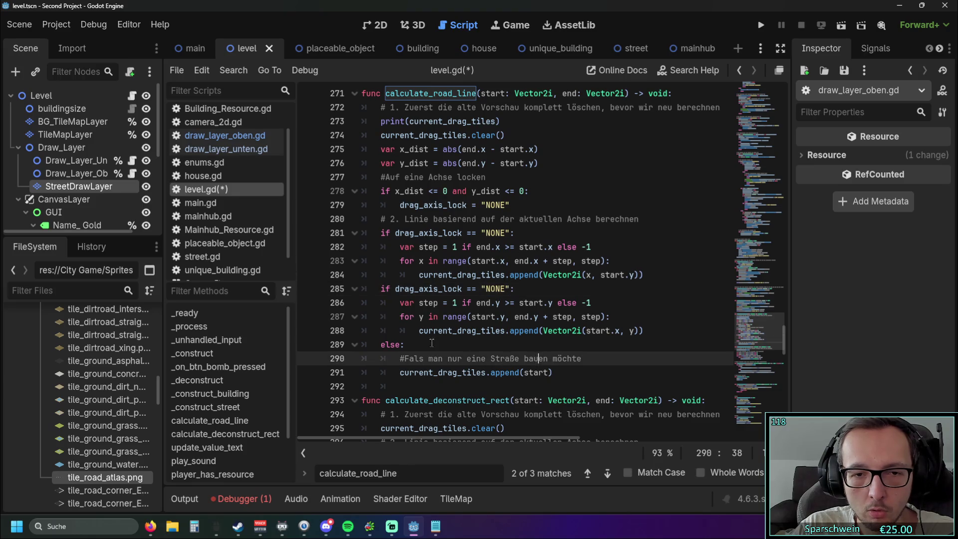
Rename line 288's list to current_drag_tiles_alt and run the project
left_click(506, 331)
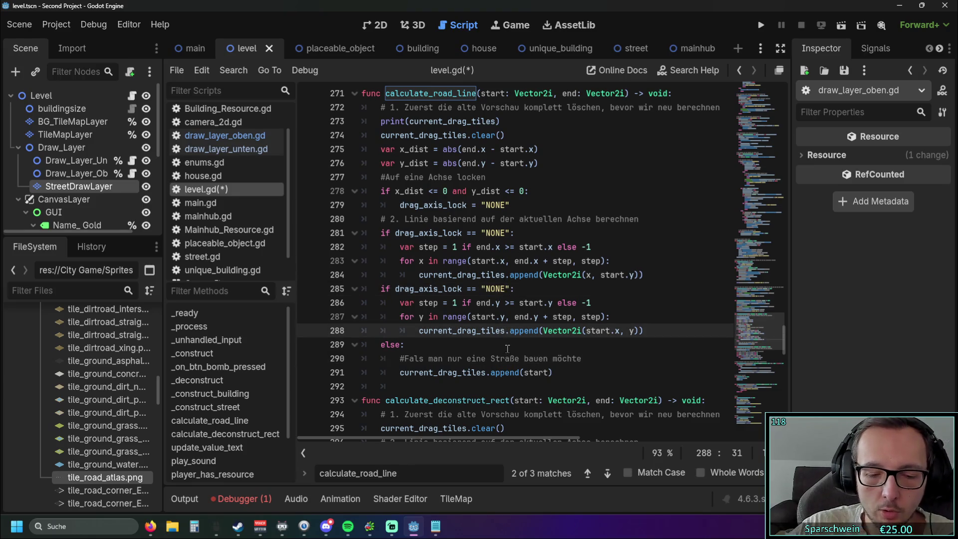
type("_alt")
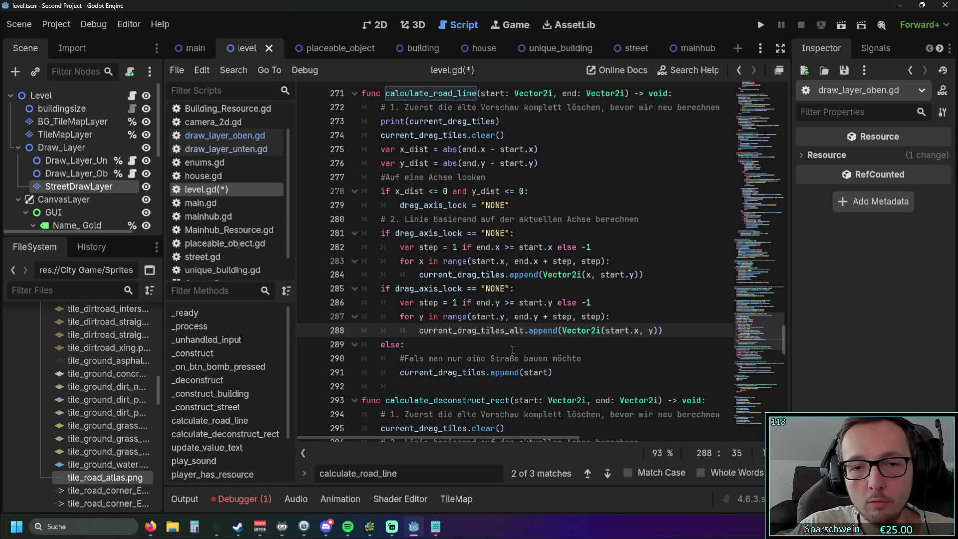
left_click(483, 341)
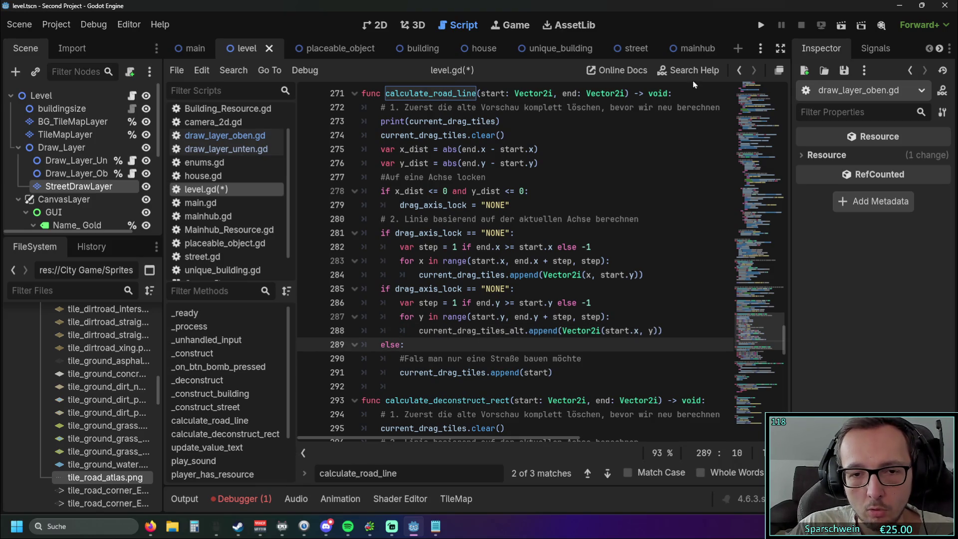
left_click(756, 30)
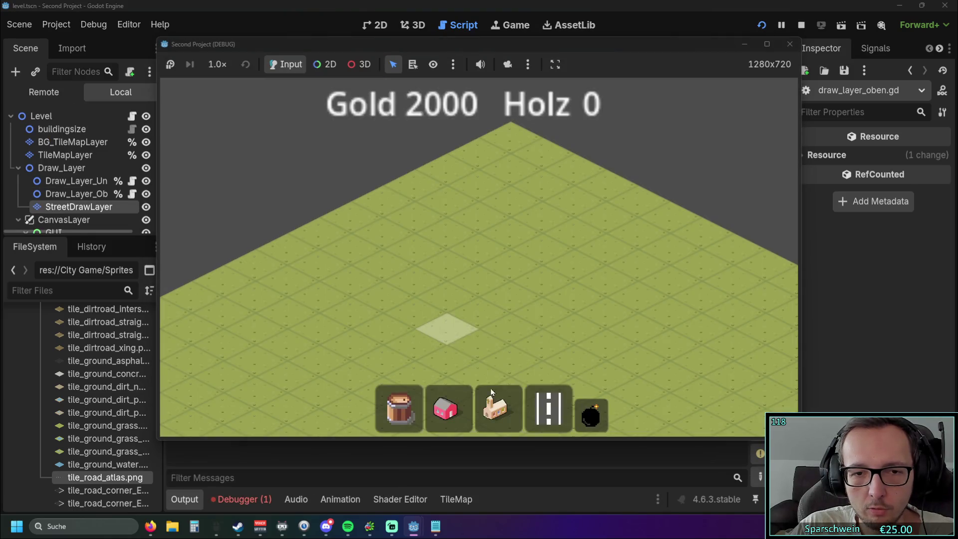
With the road tool, build a single tile at (4, 8) and two five-tile strips, then close the game
left_click(535, 410)
left_click(380, 327)
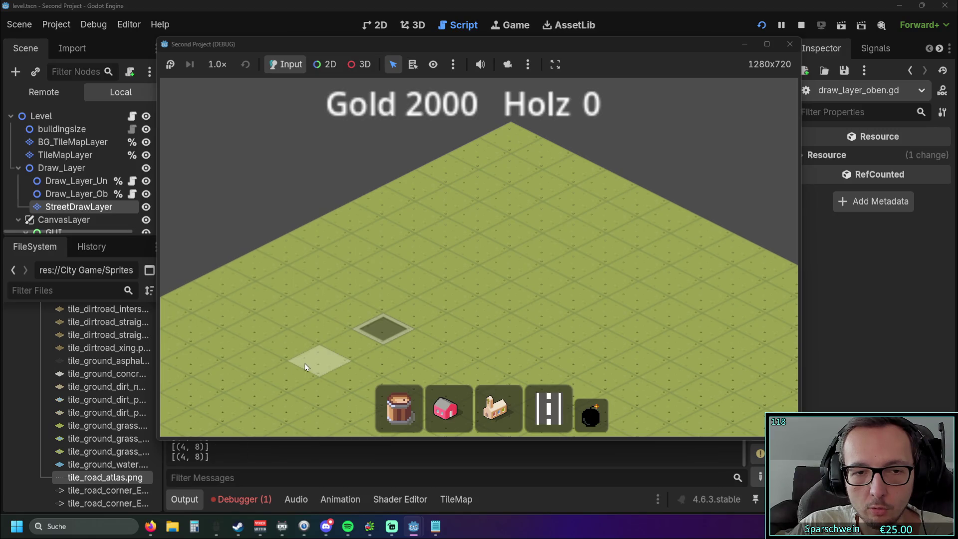
left_click(282, 286)
mouse_move(282, 286)
left_mouse_down()
mouse_move(343, 278)
mouse_move(349, 300)
mouse_move(336, 295)
mouse_move(350, 304)
left_mouse_up()
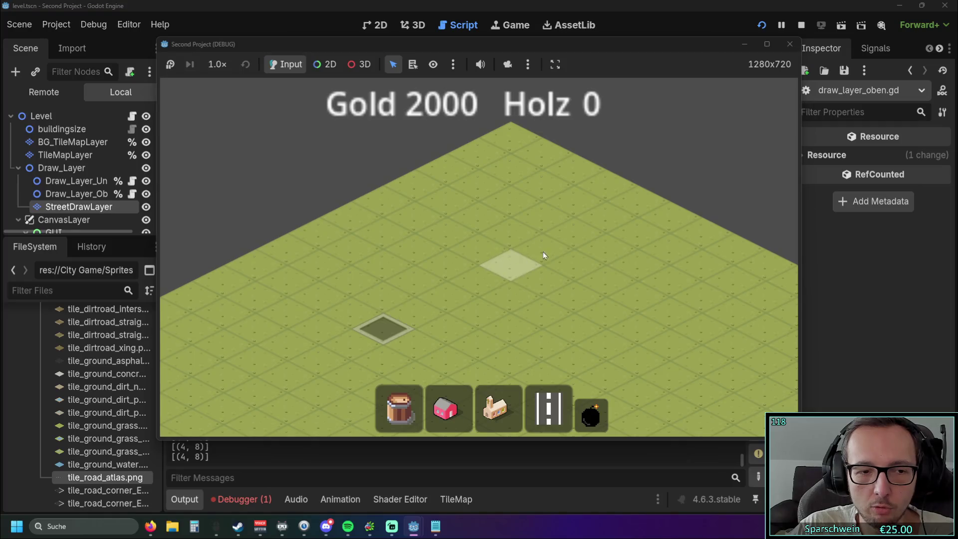
left_click_drag(467, 283, 524, 249)
key("Down")
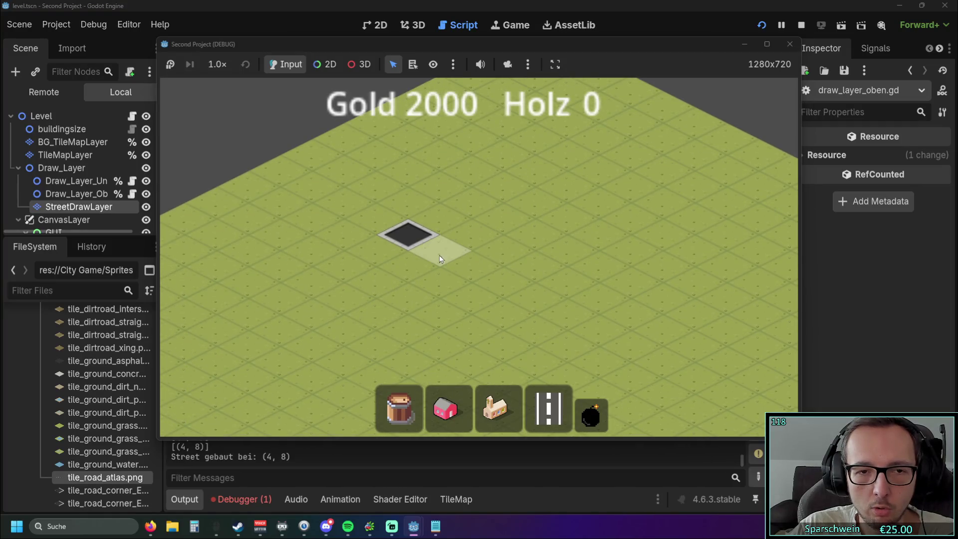
left_click_drag(507, 269, 620, 321)
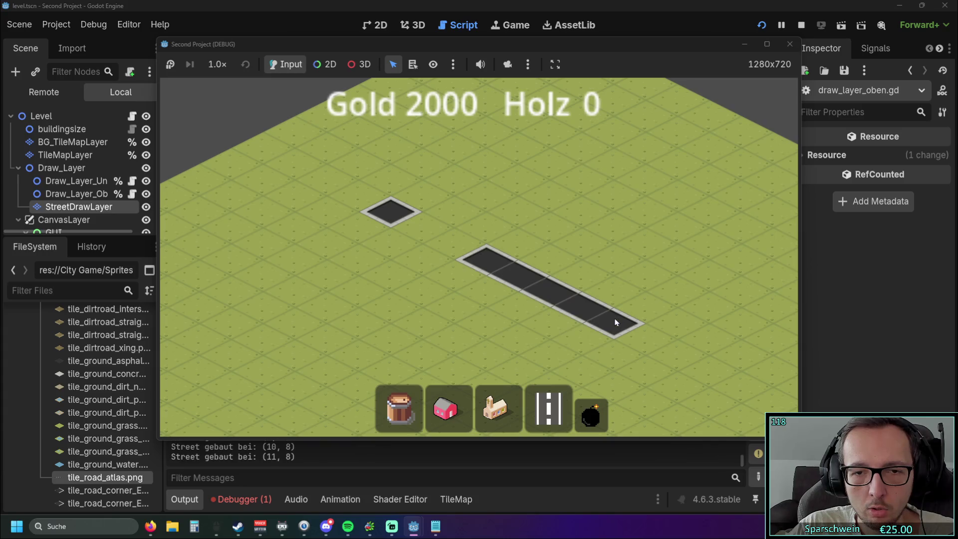
left_click_drag(387, 247, 574, 346)
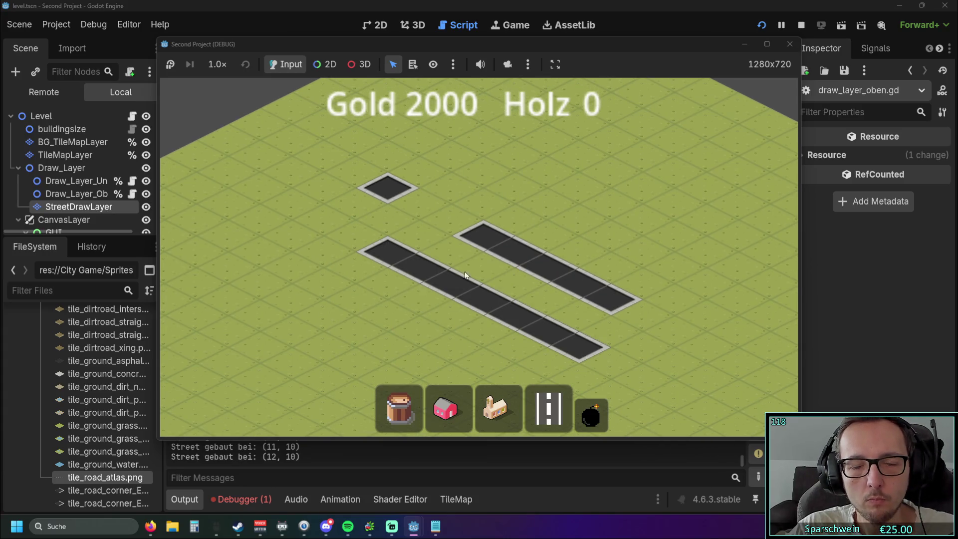
left_click(789, 44)
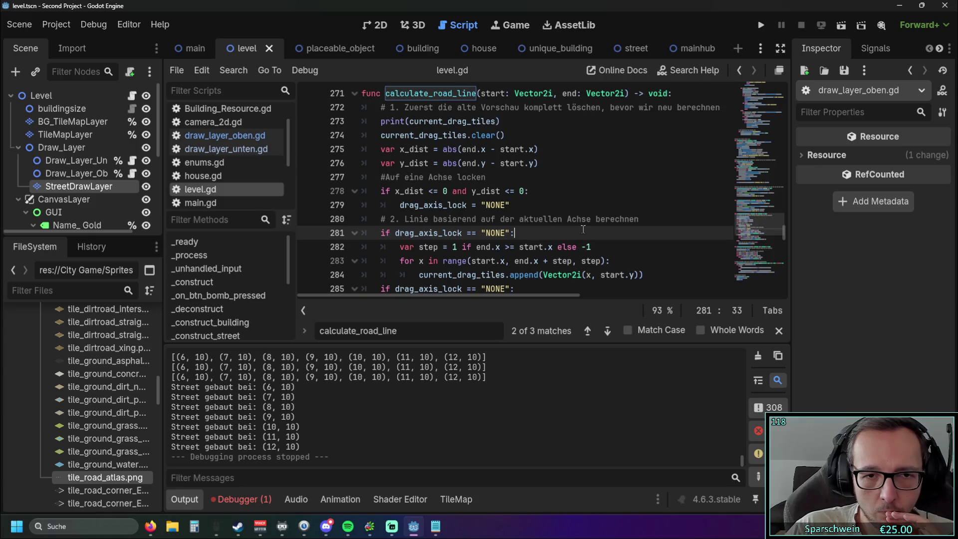
scroll(582, 227, "down", 2)
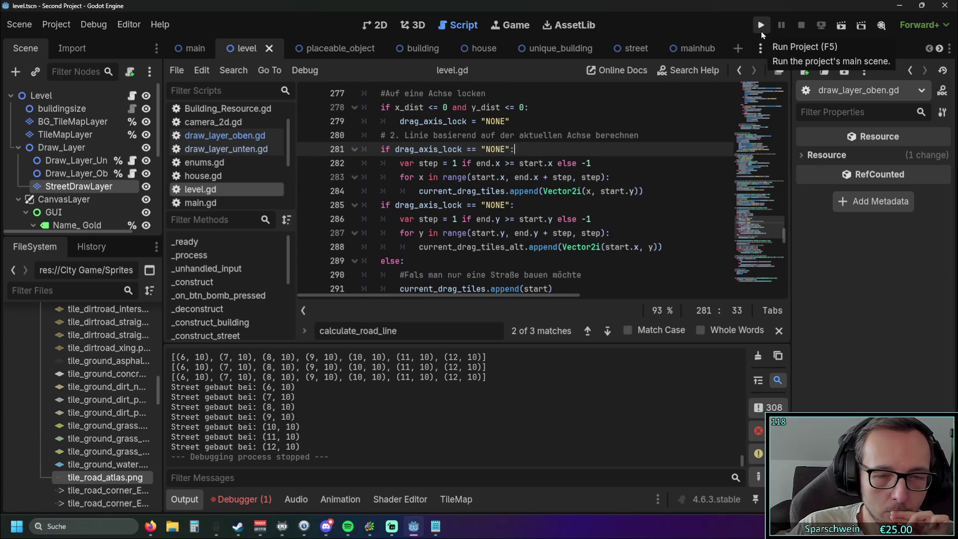
scroll(549, 241, "down", 1)
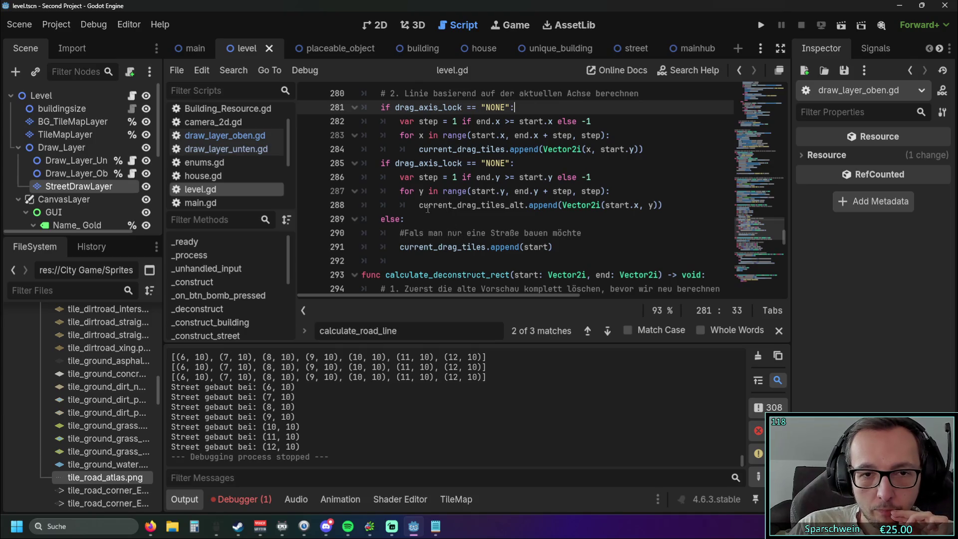
left_click_drag(419, 205, 559, 206)
key("ctrl+c")
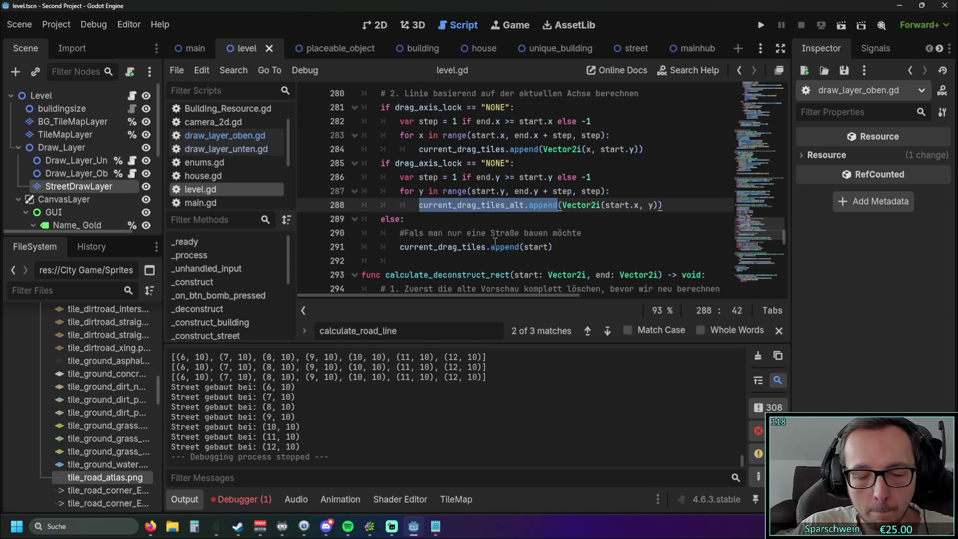
Add current_drag_tiles_alt.append(start) on line 292 of the else branch, followed by a blank line
left_click(414, 260)
key("ctrl+v")
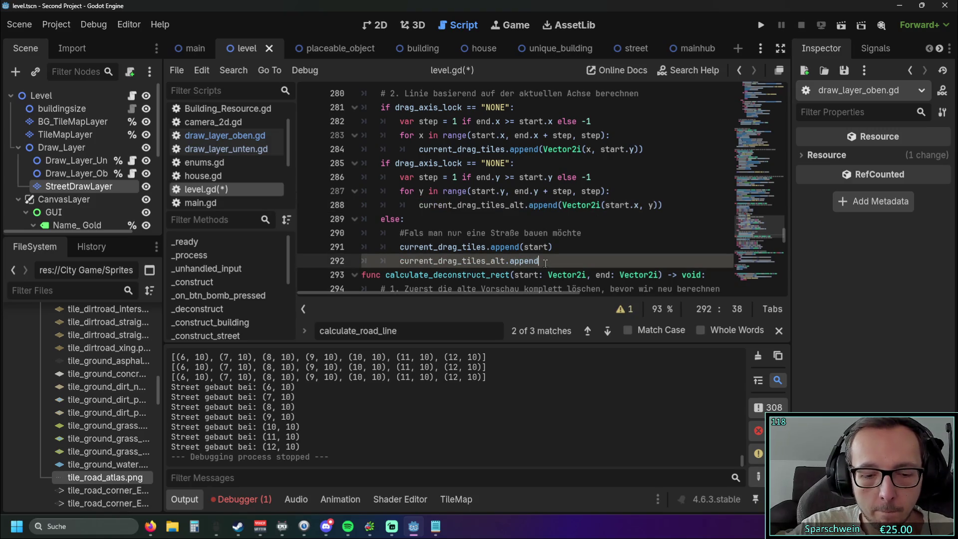
type("(start)")
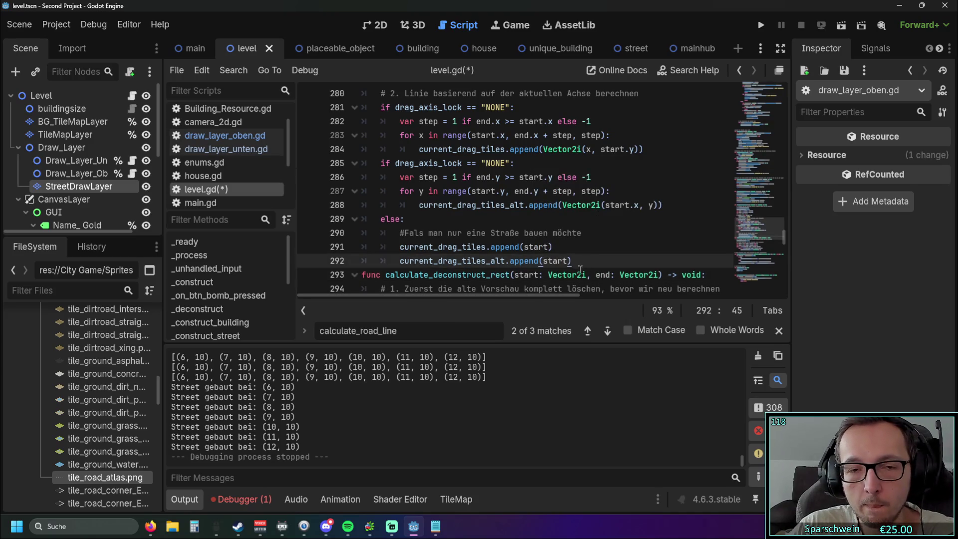
key("Return")
scroll(620, 225, "down", 1)
left_click(621, 224)
scroll(621, 225, "up", 1)
scroll(606, 244, "down", 1)
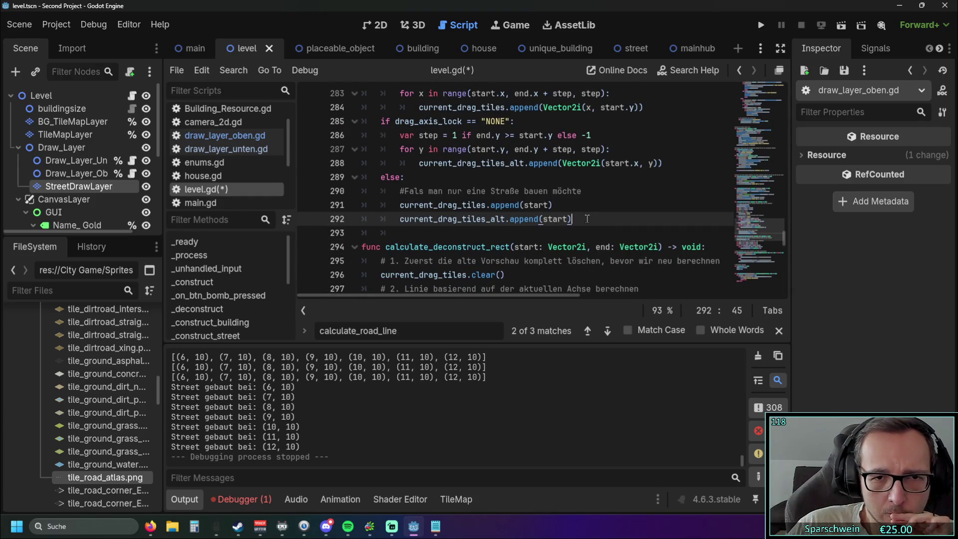
left_click_drag(588, 220, 305, 223)
key("End")
Review the edited function, then run the game briefly and stop it with F8
scroll(539, 210, "up", 1)
scroll(534, 199, "down", 1)
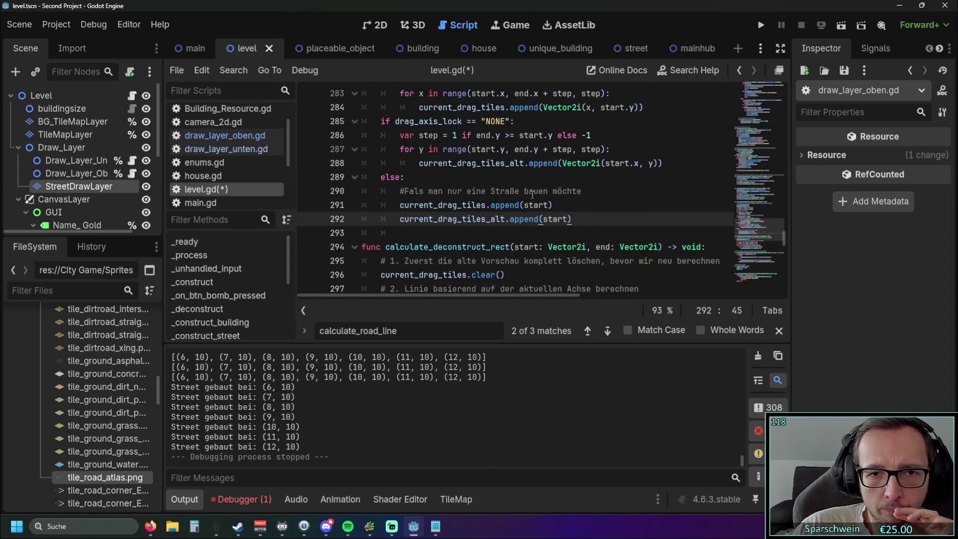
scroll(531, 195, "up", 1)
scroll(524, 179, "up", 2)
scroll(522, 177, "down", 2)
scroll(537, 180, "up", 2)
scroll(529, 175, "up", 1)
scroll(539, 178, "down", 1)
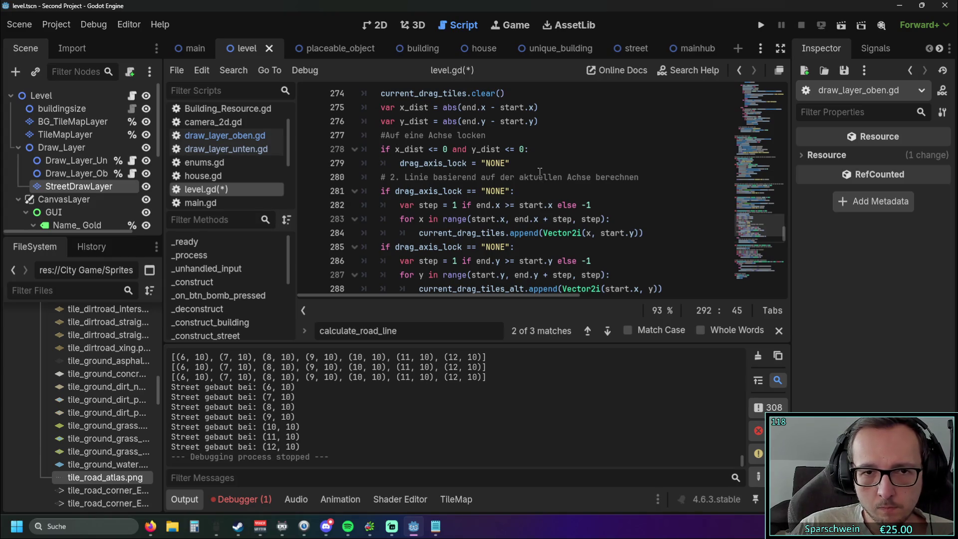
left_click(761, 25)
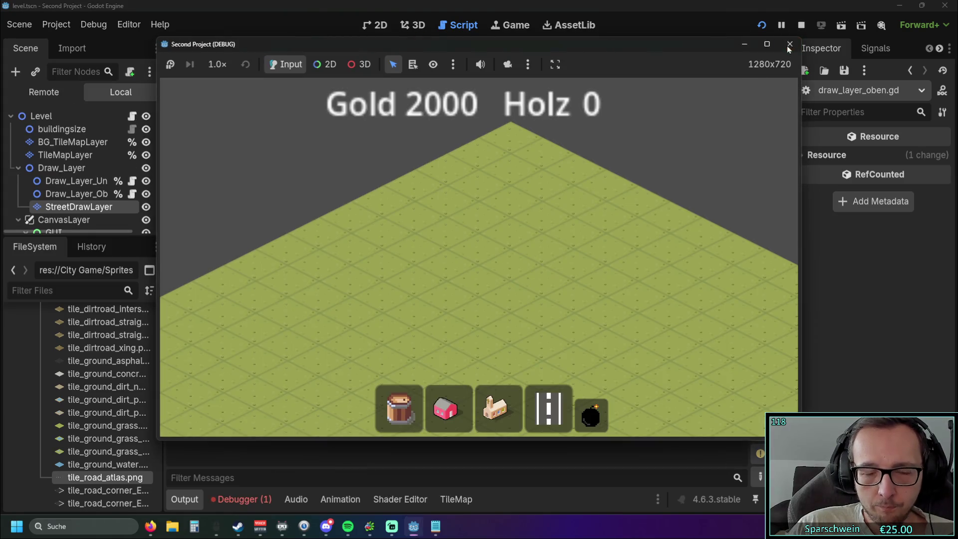
key("F8")
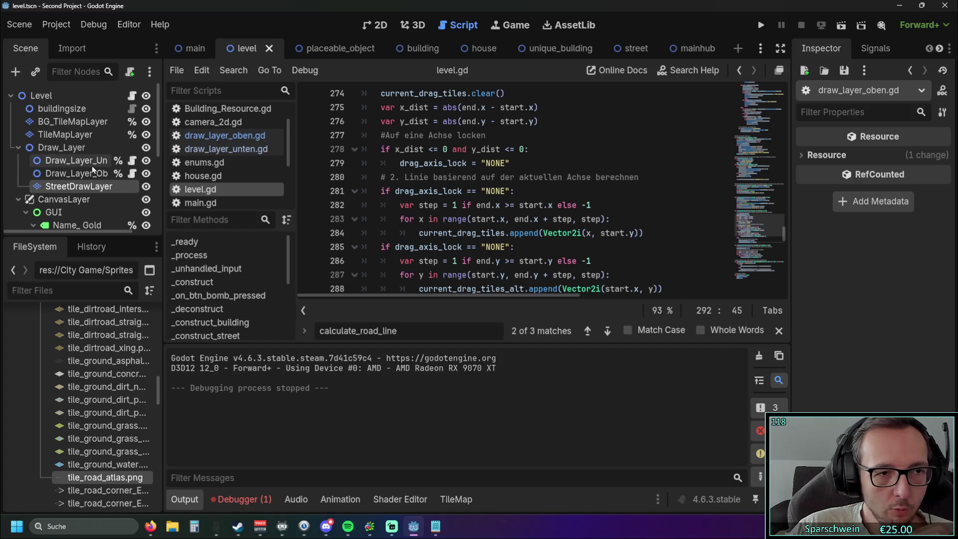
Open draw_layer_oben.gd and search it for current_drag_tiles
left_click(86, 173)
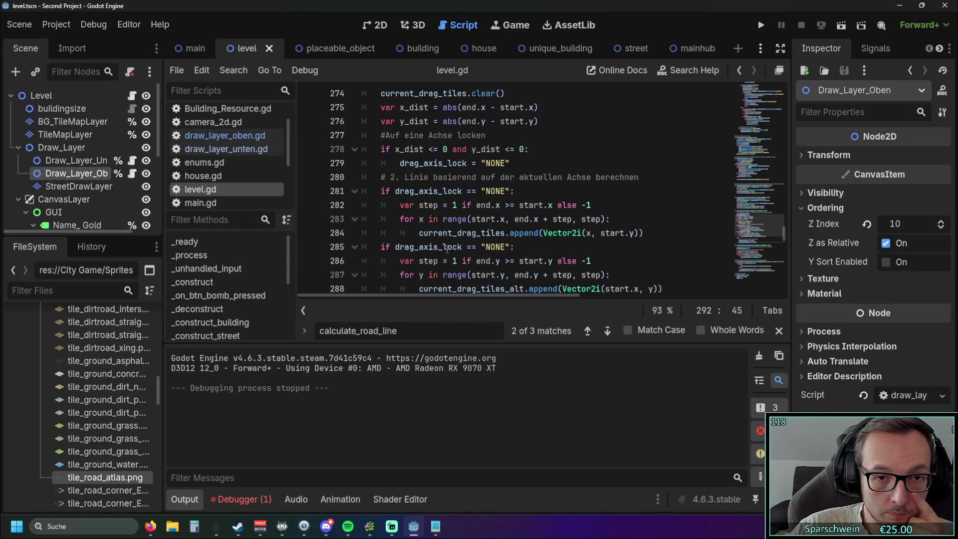
double_click(419, 232)
key("ctrl+c")
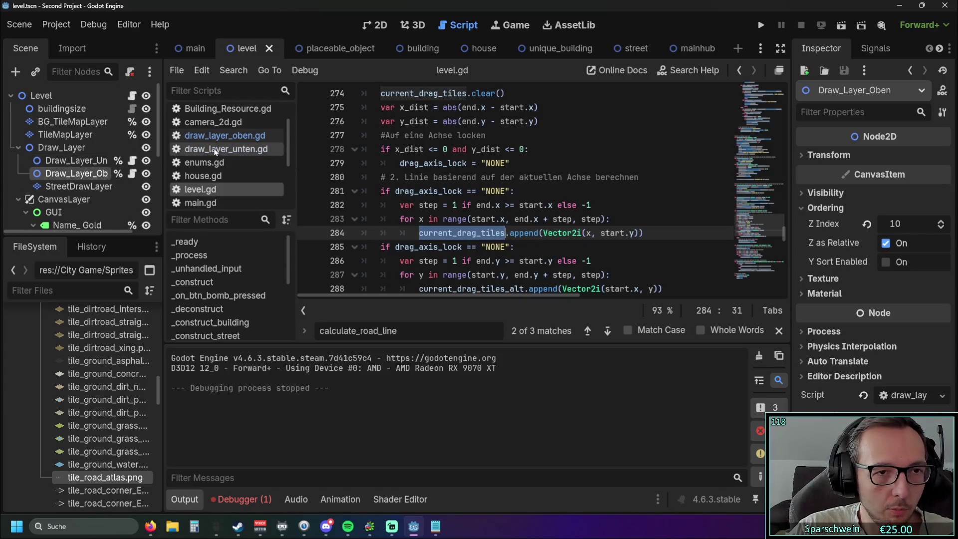
left_click(225, 135)
key("ctrl+f")
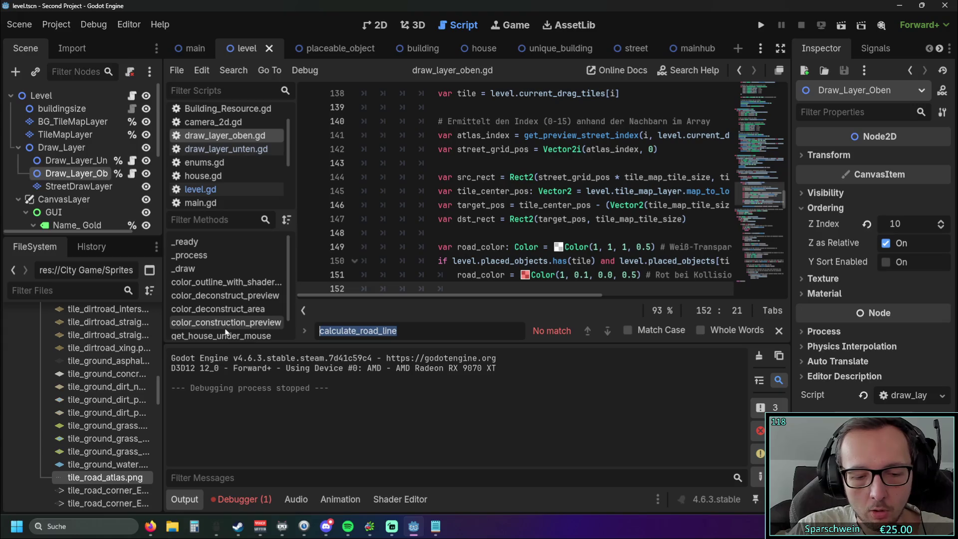
key("ctrl+v")
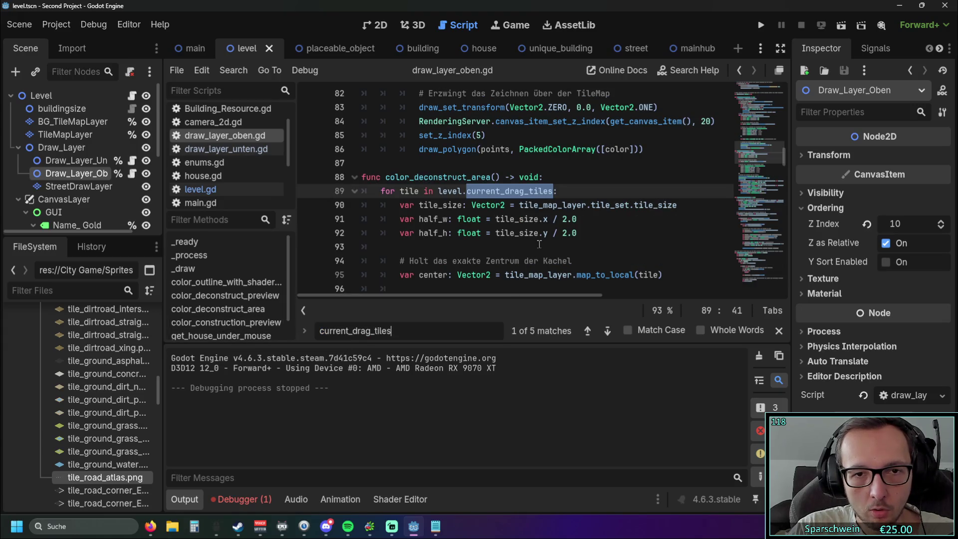
Step to the next match and examine the road build-preview loop around line 133
left_click(537, 246)
scroll(536, 245, "down", 2)
scroll(535, 245, "up", 2)
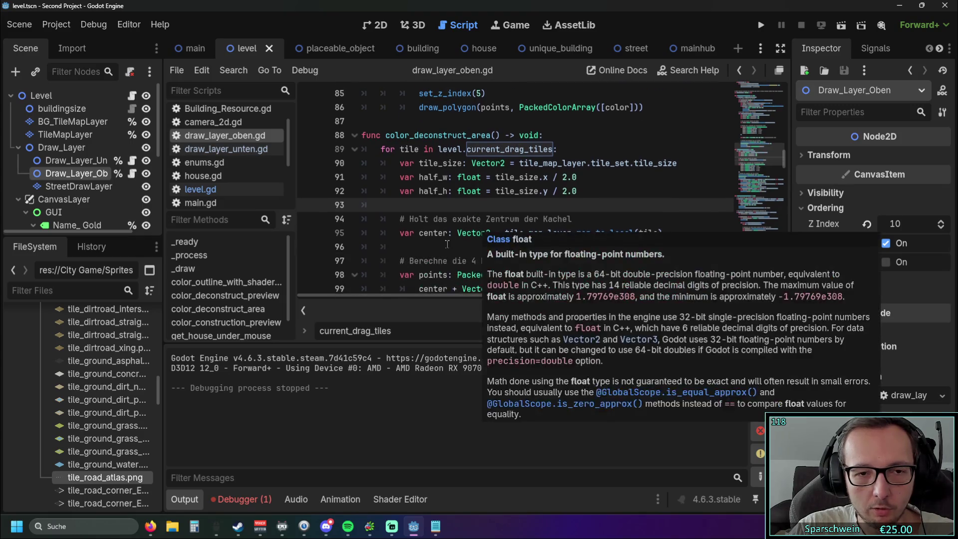
left_click(603, 334)
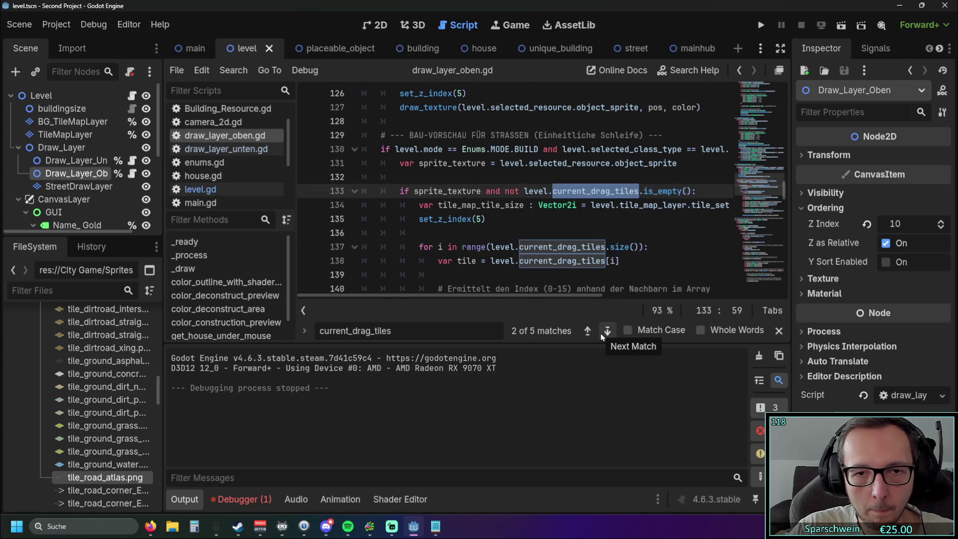
scroll(588, 218, "down", 7)
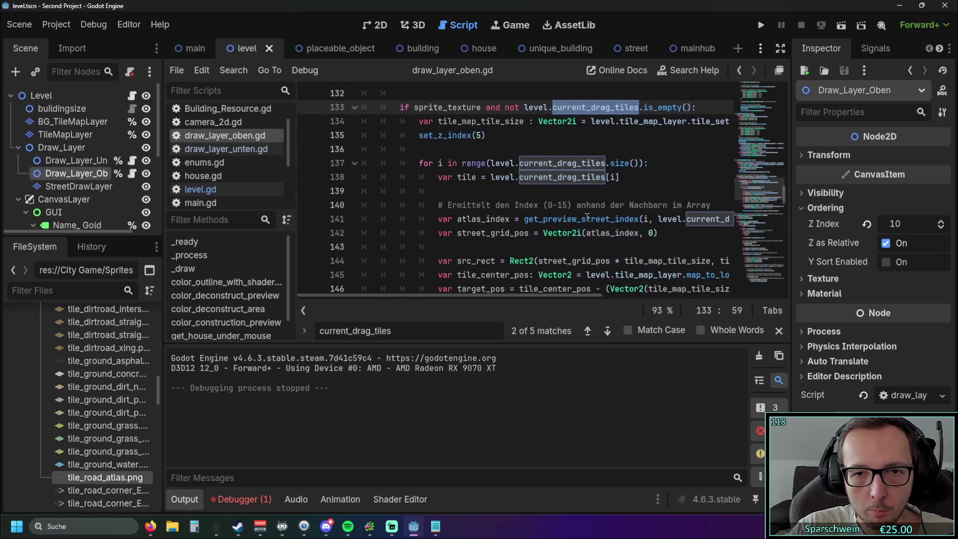
scroll(588, 218, "up", 6)
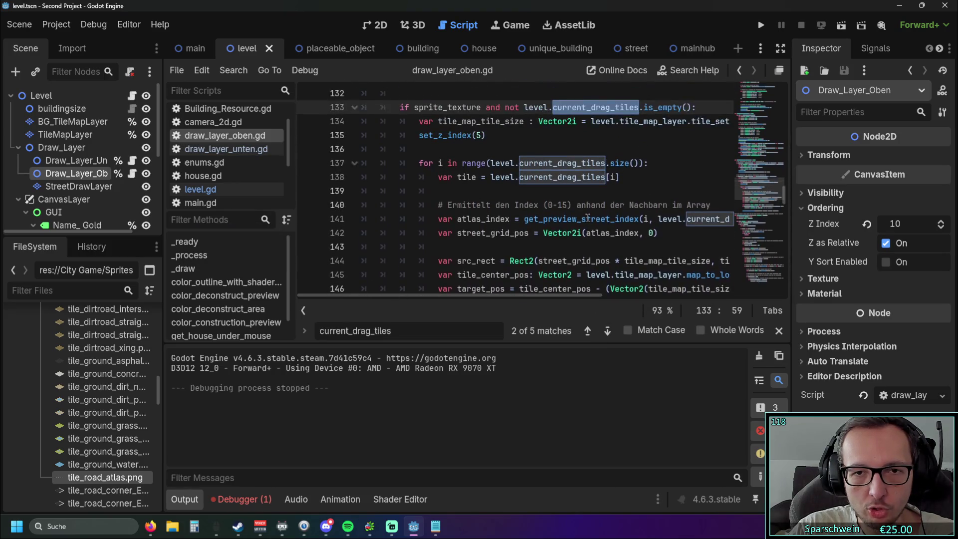
mouse_move(445, 298)
left_mouse_down()
mouse_move(469, 295)
mouse_move(418, 298)
left_mouse_up()
scroll(496, 247, "down", 1)
scroll(496, 246, "up", 1)
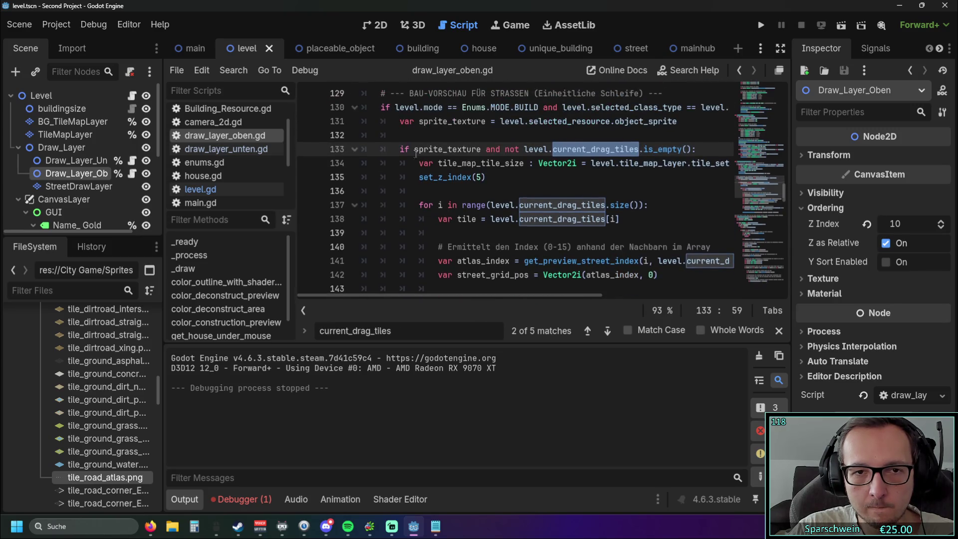
left_click_drag(400, 149, 641, 203)
Duplicate the road preview loop (lines 133–154) on the blank line below it
scroll(641, 202, "down", 5)
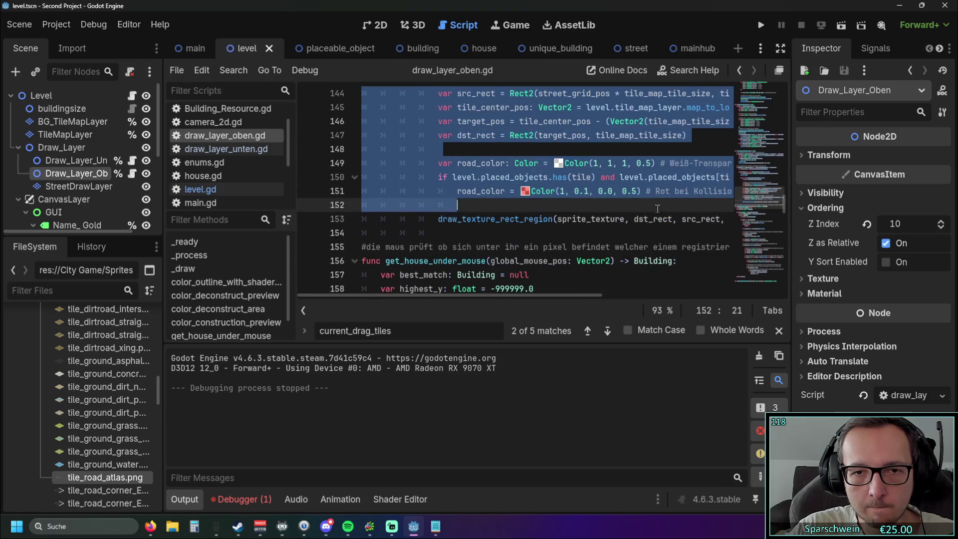
left_click(597, 233)
mouse_move(598, 232)
left_mouse_down()
mouse_move(449, 172)
mouse_move(344, 90)
mouse_move(341, 153)
left_mouse_up()
scroll(424, 235, "down", 5)
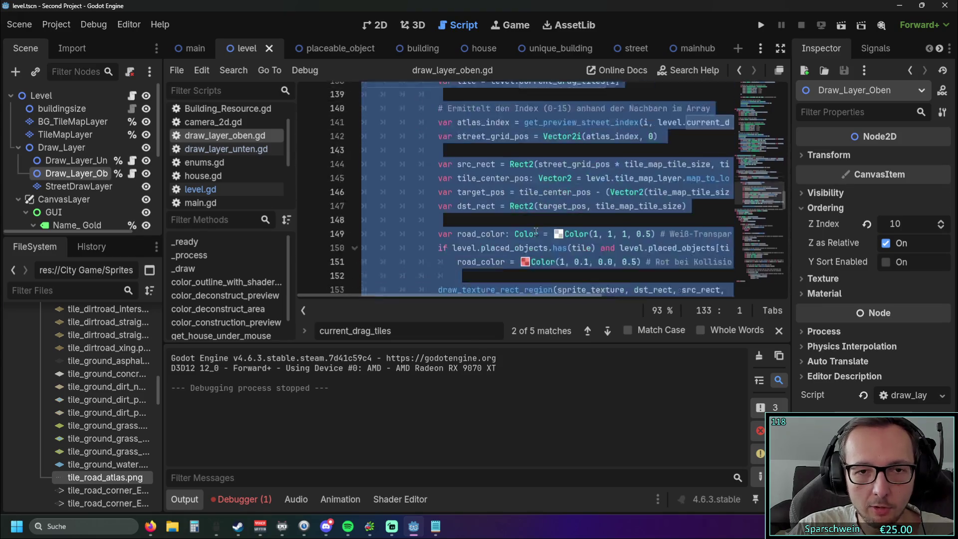
left_click(425, 235)
scroll(425, 240, "up", 3)
scroll(419, 219, "down", 4)
scroll(414, 200, "up", 5)
scroll(410, 188, "down", 1)
scroll(406, 219, "down", 3)
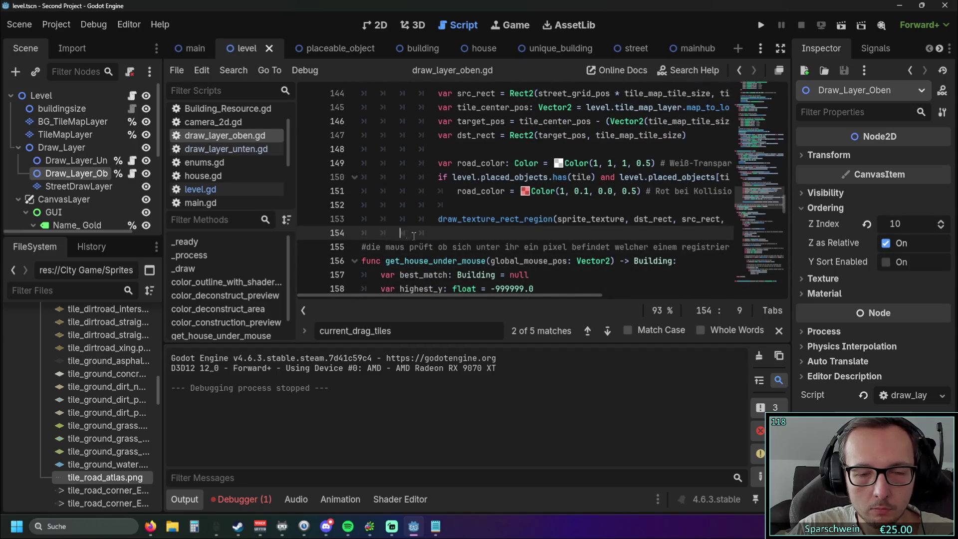
key("ctrl+v")
Remove the extra indentation from the pasted if line
scroll(438, 241, "up", 3)
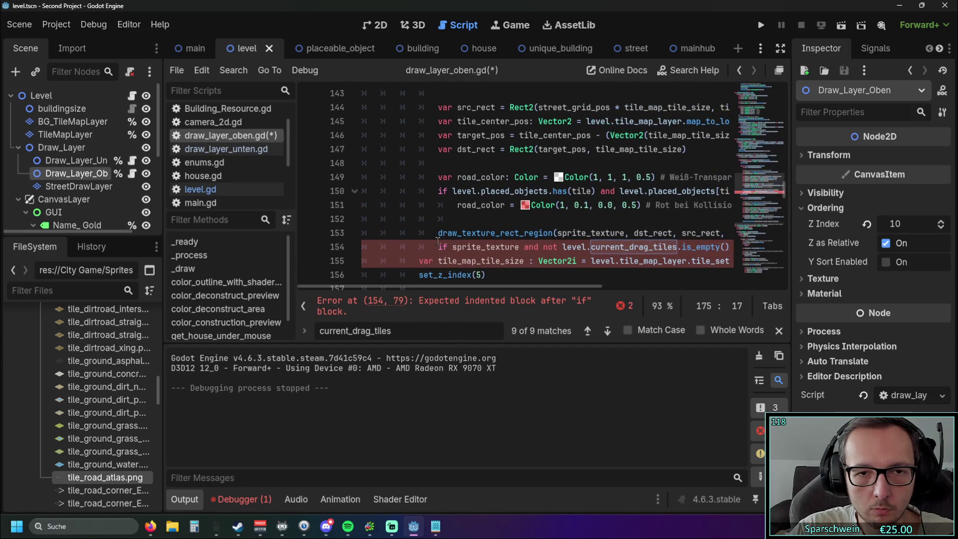
left_click(437, 246)
key("BackSpace")
key("BackSpace")
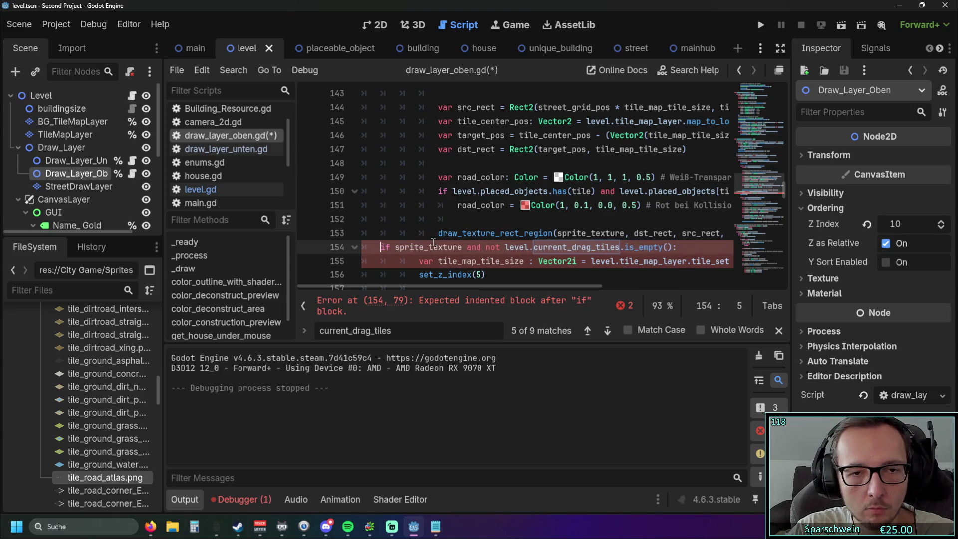
Rename current_drag_tiles to current_drag_tiles_alt in the copied if on line 154
scroll(421, 237, "down", 4)
scroll(449, 220, "up", 3)
scroll(482, 199, "down", 2)
scroll(482, 198, "up", 1)
left_click(639, 165)
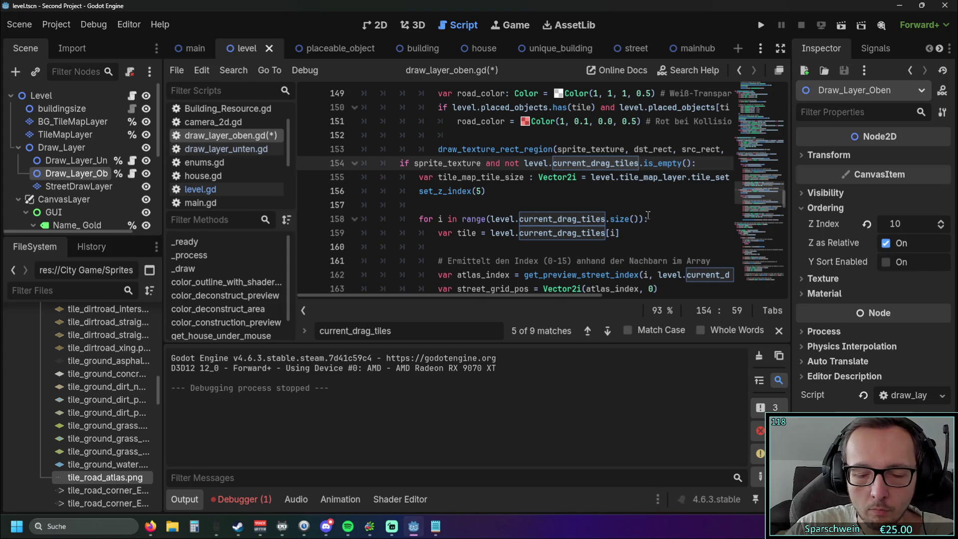
type("_alt")
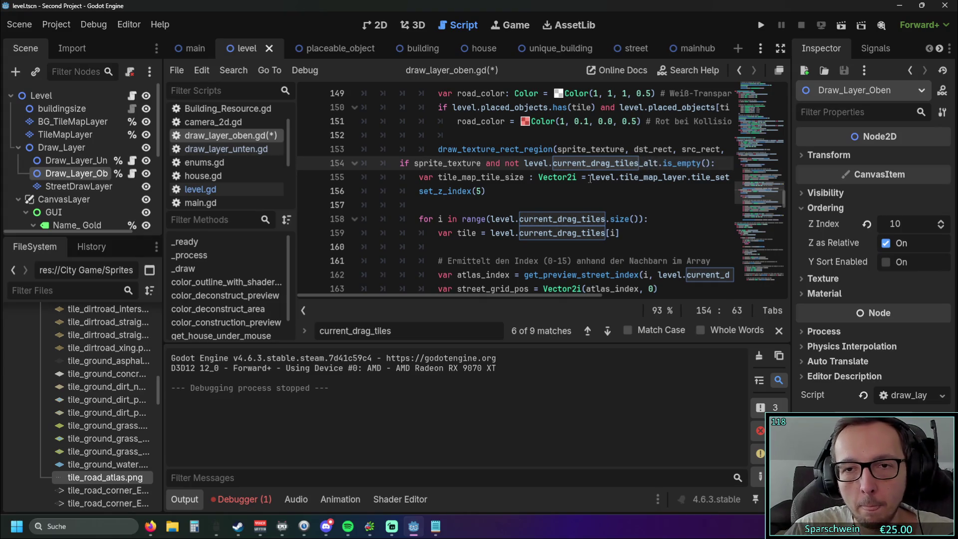
key("Down")
key("Down")
left_click_drag(659, 162, 552, 163)
key("ctrl+c")
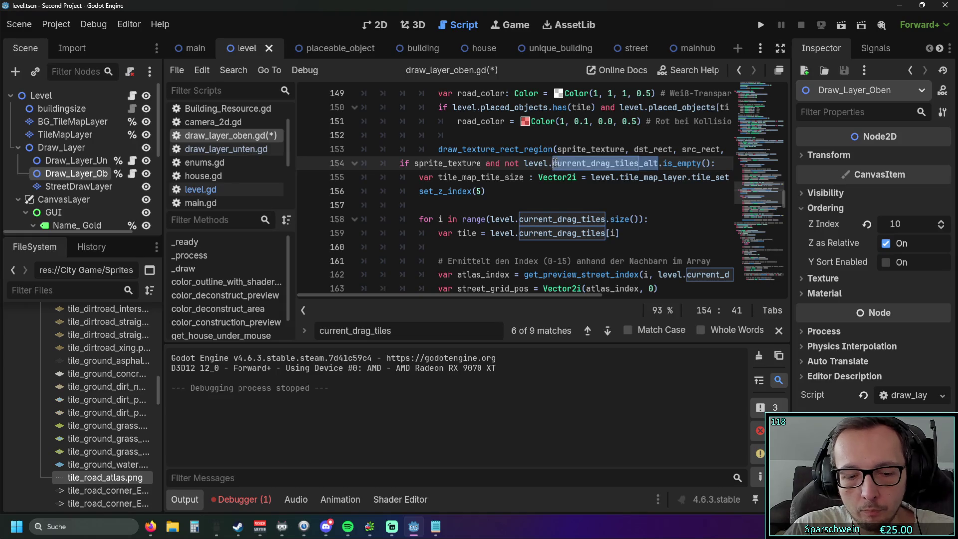
Replace current_drag_tiles with current_drag_tiles_alt on lines 158, 159 and 162 of the copy
left_click_drag(519, 219, 605, 218)
key("ctrl+v")
left_click_drag(519, 232, 607, 233)
type("_alt")
key("Down")
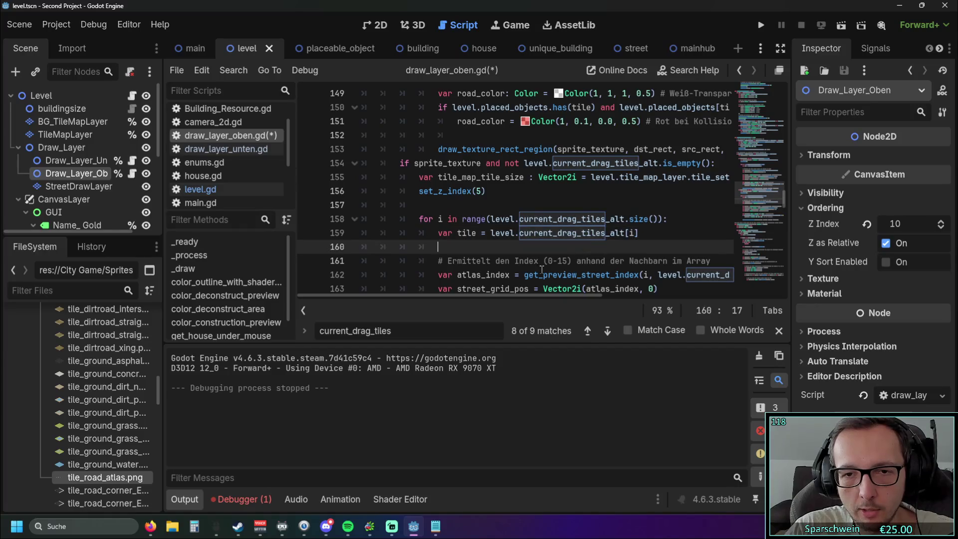
left_click_drag(471, 295, 574, 294)
scroll(528, 159, "down", 3)
left_click_drag(522, 148, 608, 149)
key("ctrl+v")
key("Down")
key("Down")
scroll(547, 194, "down", 5)
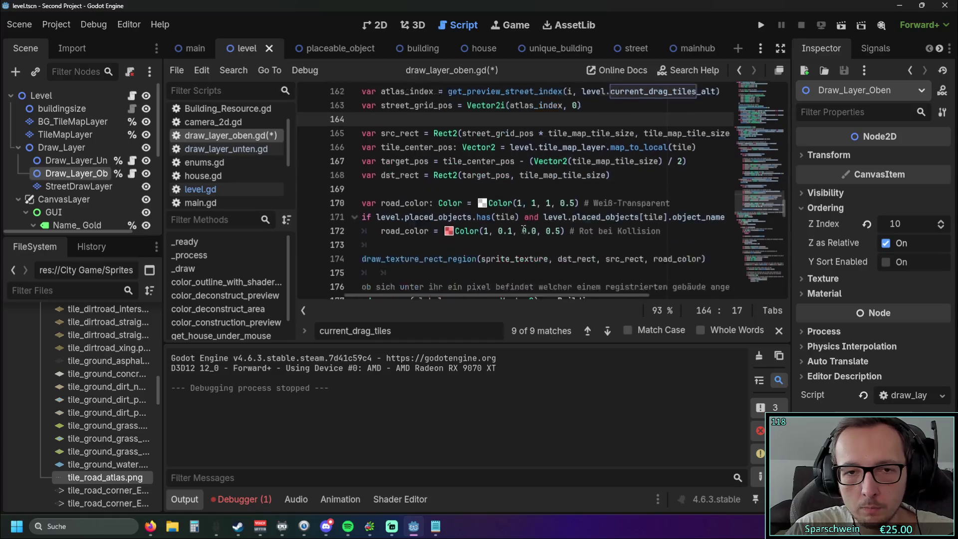
scroll(589, 209, "up", 5)
scroll(604, 222, "down", 3)
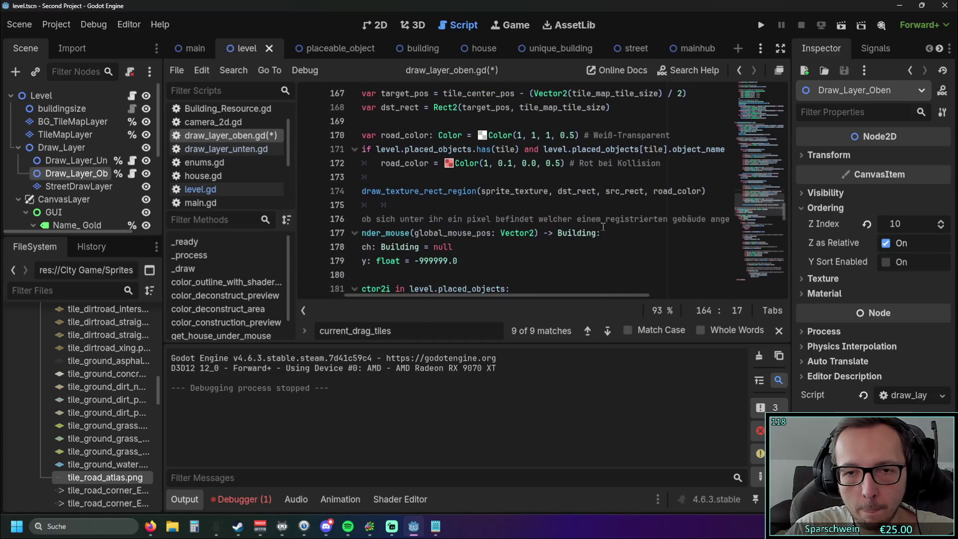
scroll(524, 250, "up", 2)
scroll(575, 244, "down", 1)
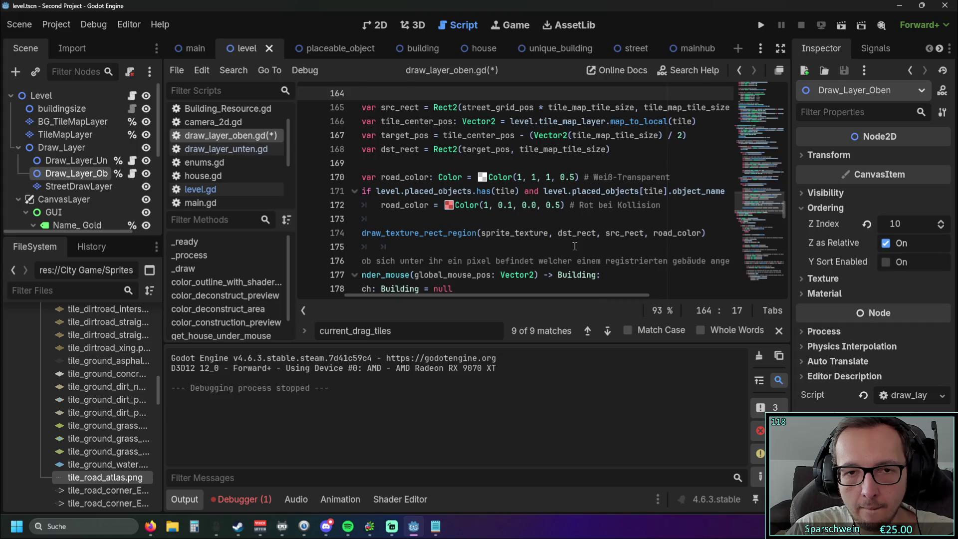
scroll(574, 246, "up", 2)
left_click(586, 219)
scroll(609, 229, "down", 6)
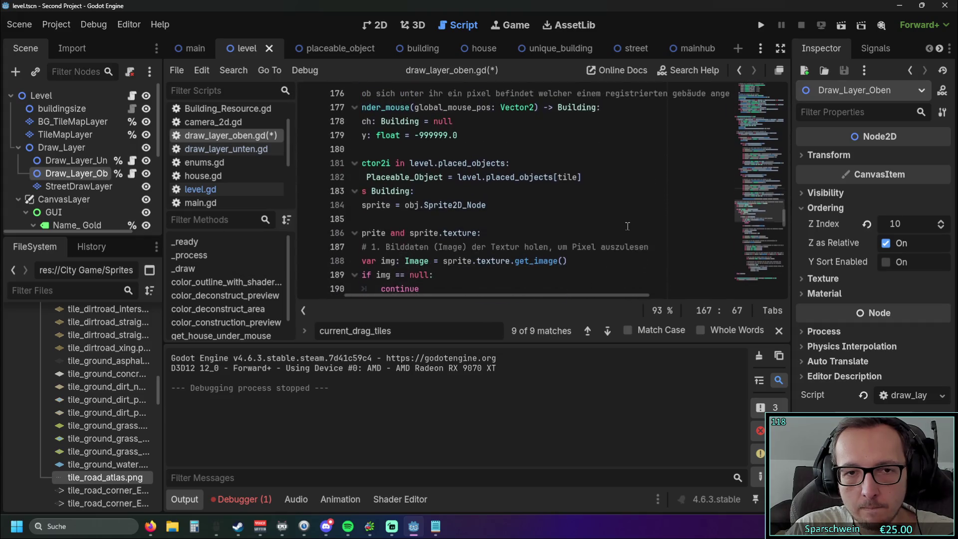
scroll(627, 227, "down", 3)
Run the game, choose road building, and draw a short road across the grass
left_click(760, 25)
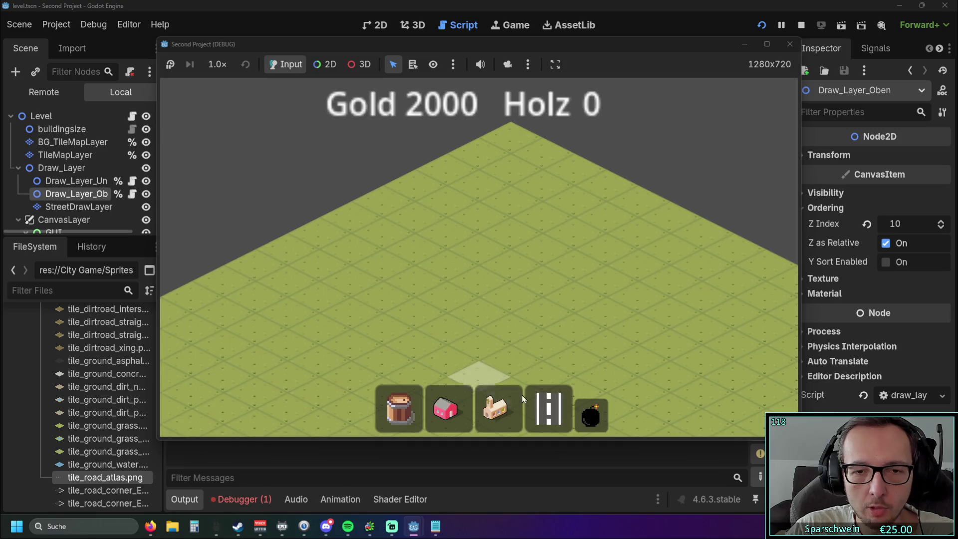
left_click(549, 409)
mouse_move(409, 305)
left_mouse_down()
mouse_move(528, 301)
mouse_move(574, 389)
mouse_move(484, 279)
left_mouse_up()
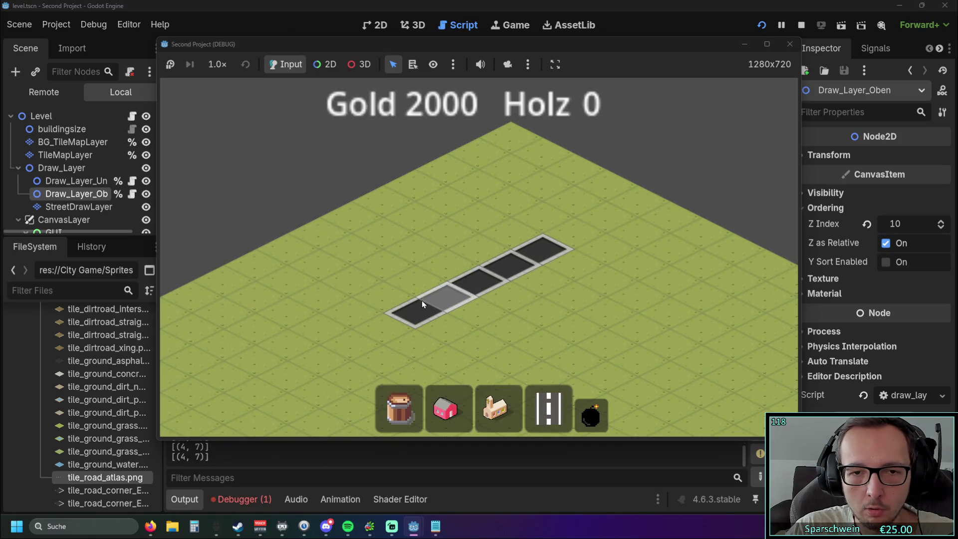